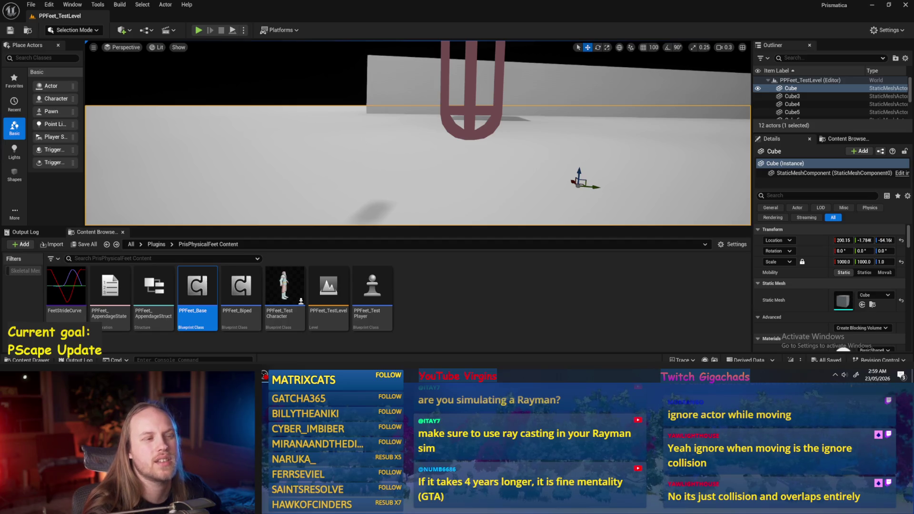
Orbit around the test level, then bring back the PPFeet_Base Event Graph.
mouse_move(417, 142)
mouse_down()
mouse_move(426, 137)
mouse_move(479, 165)
mouse_up()
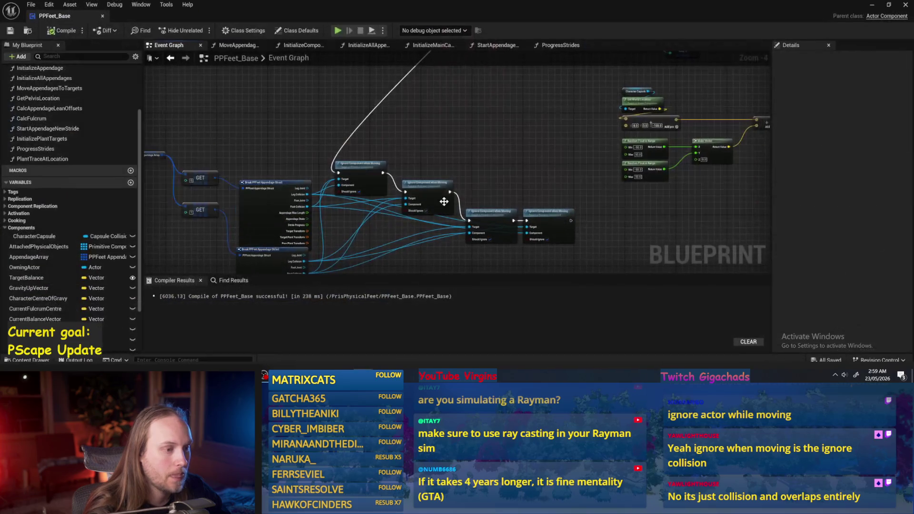
drag(444, 201, 430, 234)
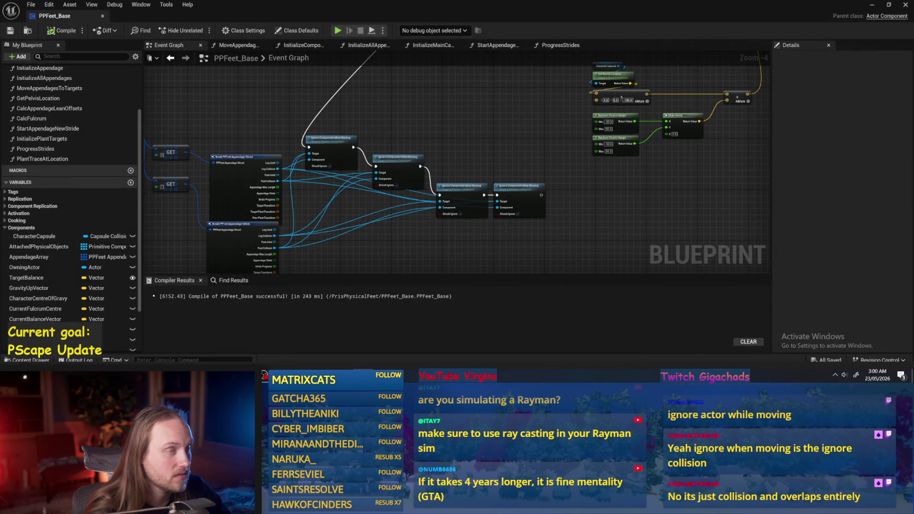
Delete the Break appendage-struct and Ignore Component nodes from the Event Graph.
drag(379, 133, 436, 146)
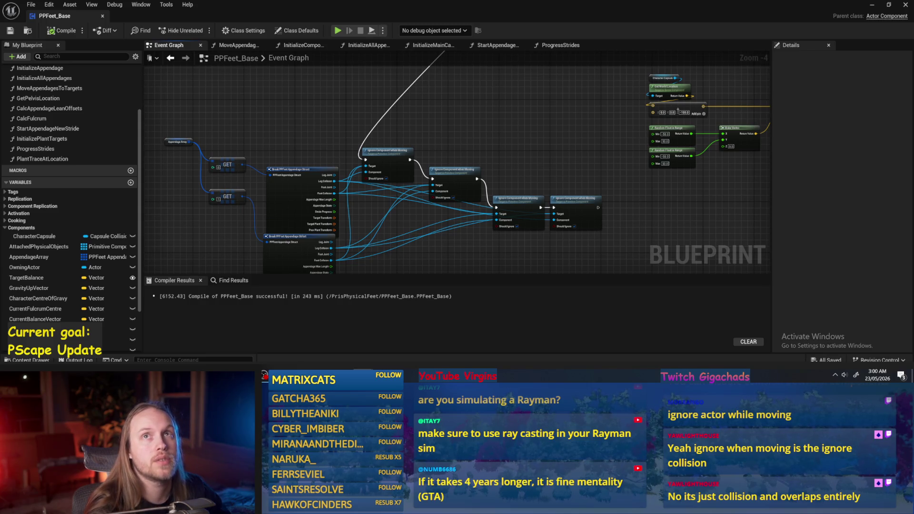
mouse_move(609, 227)
mouse_down()
mouse_move(567, 133)
mouse_move(369, 238)
mouse_move(276, 241)
mouse_move(188, 265)
mouse_up()
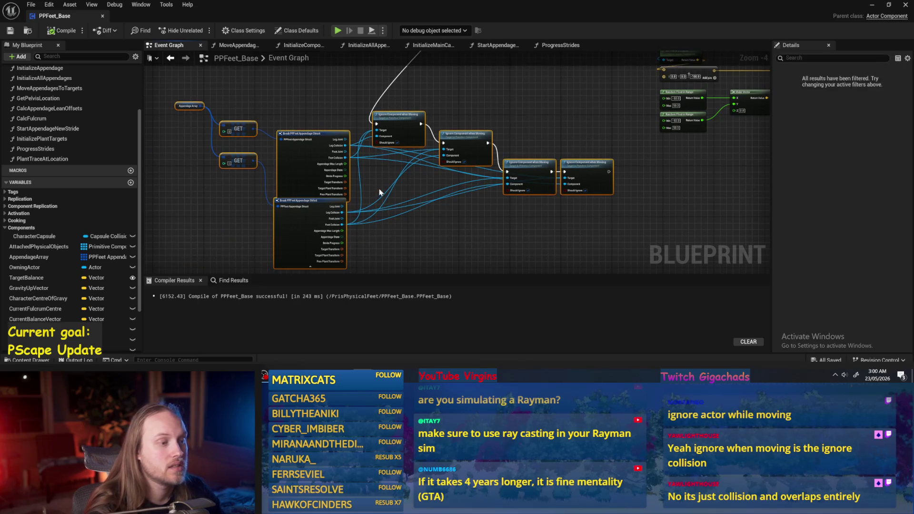
key(Delete)
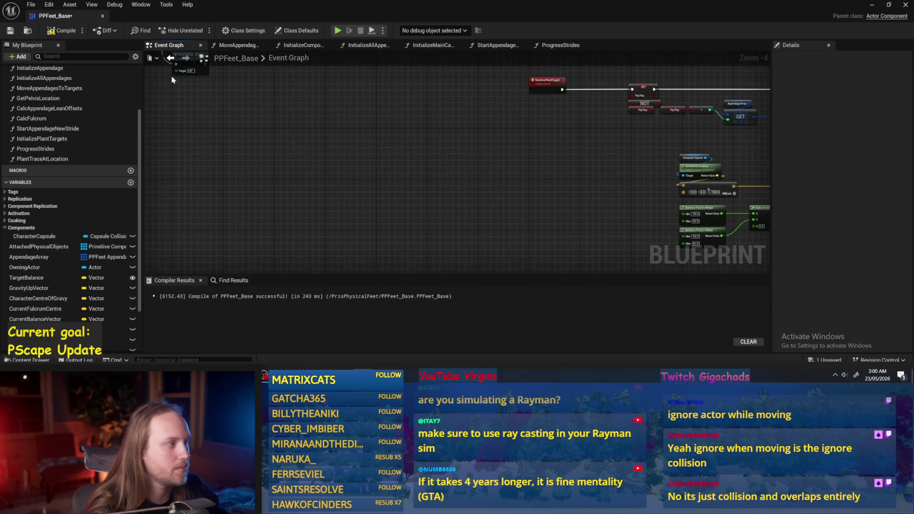
Save PPFeet_Base and frame the Print String and Add Force nodes.
click(11, 31)
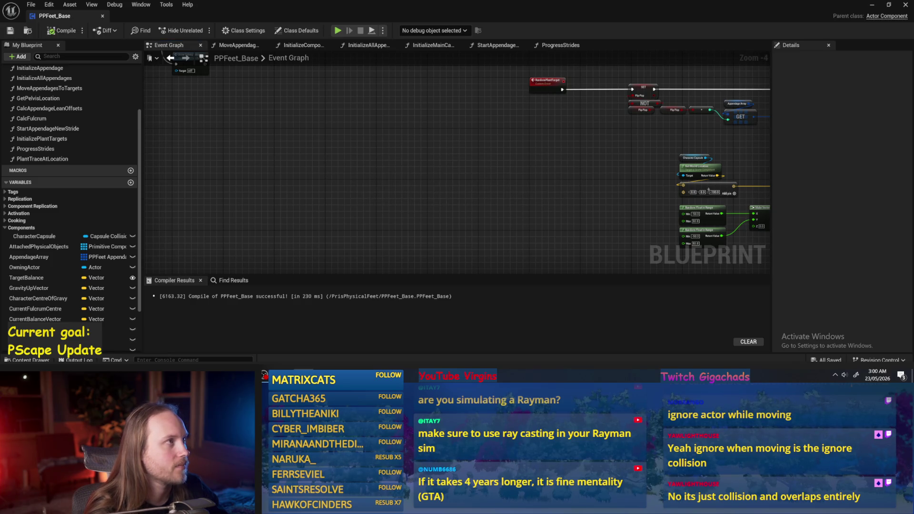
scroll(510, 185, up, 2)
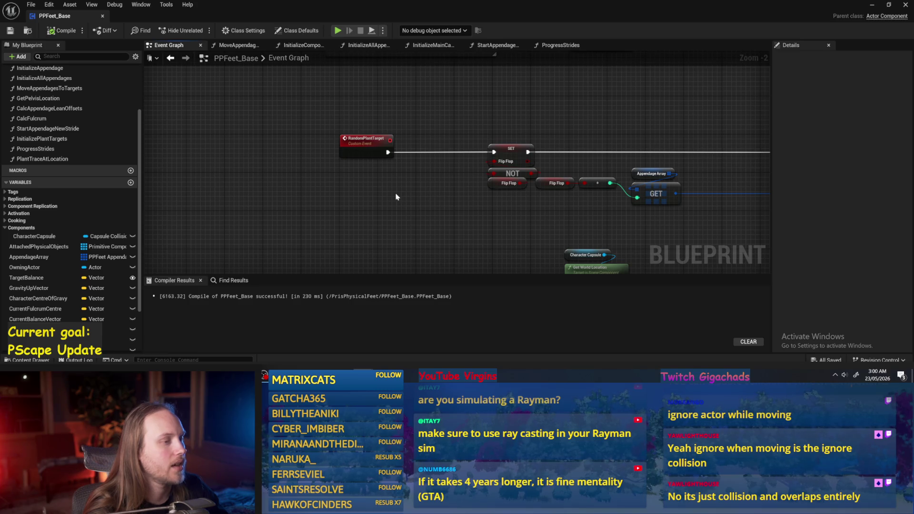
drag(396, 197, 430, 157)
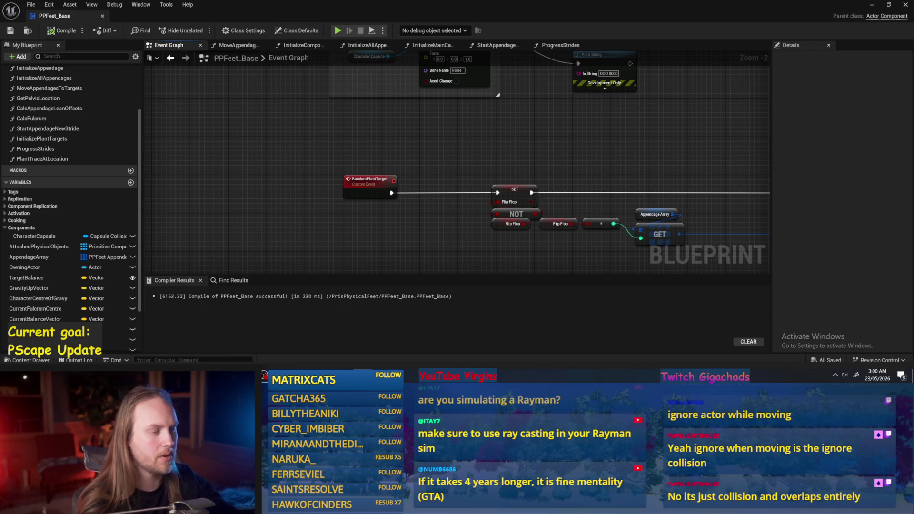
Move the Print String node beside Add Force, then compile and save.
scroll(619, 177, down, 3)
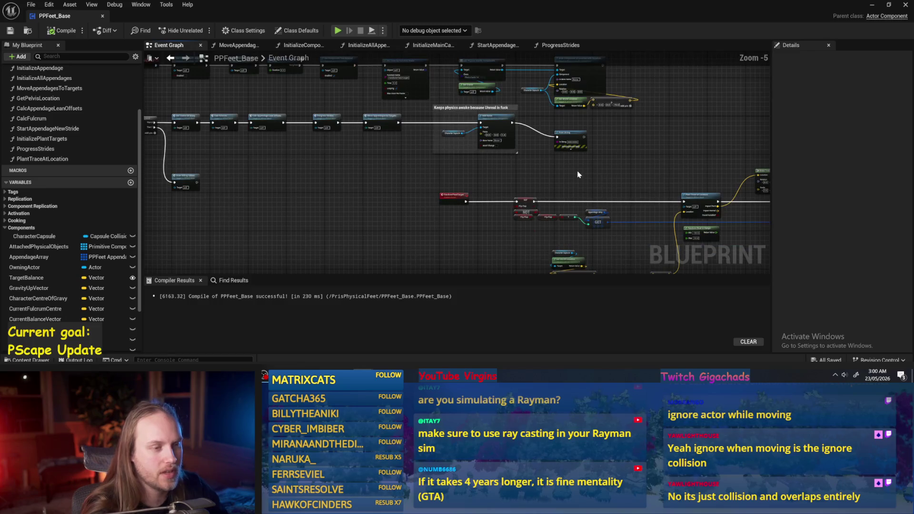
scroll(547, 174, up, 2)
drag(512, 115, 465, 89)
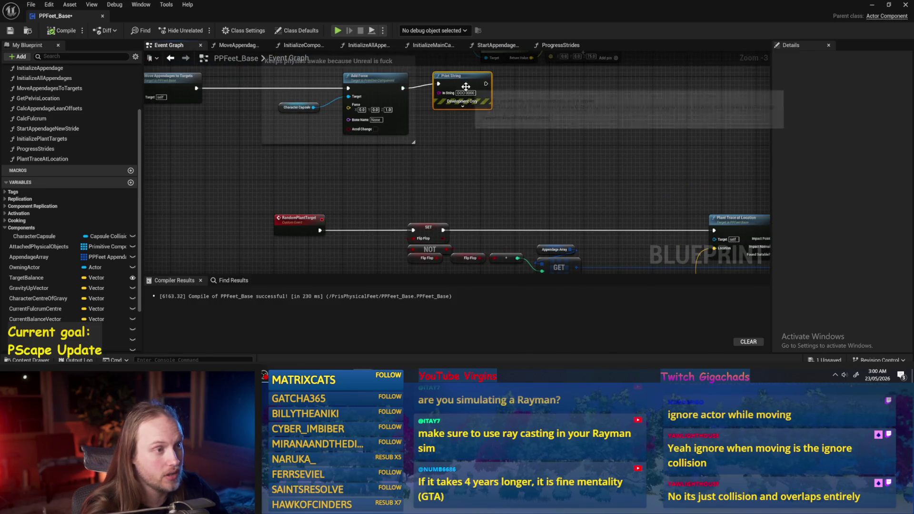
click(57, 31)
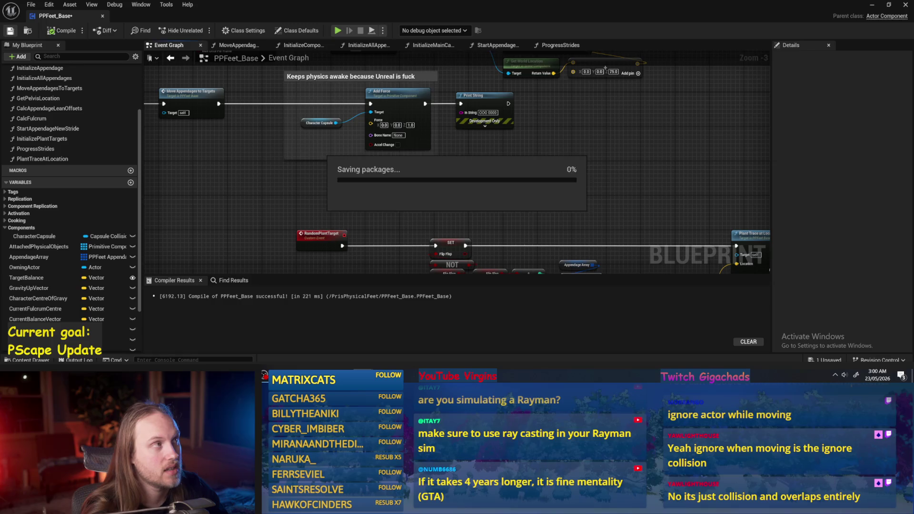
Look over the lower node chains and centre the RandomPlantTarget chain.
scroll(558, 201, down, 1)
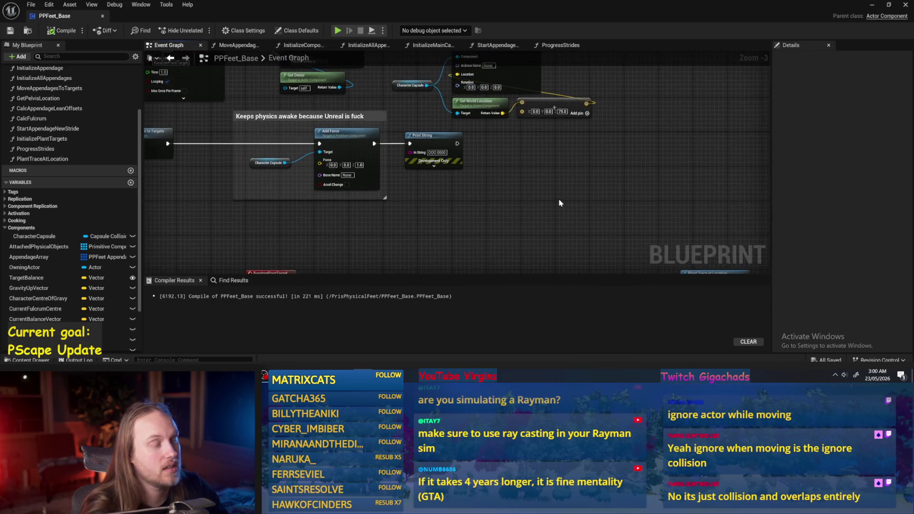
scroll(502, 178, up, 1)
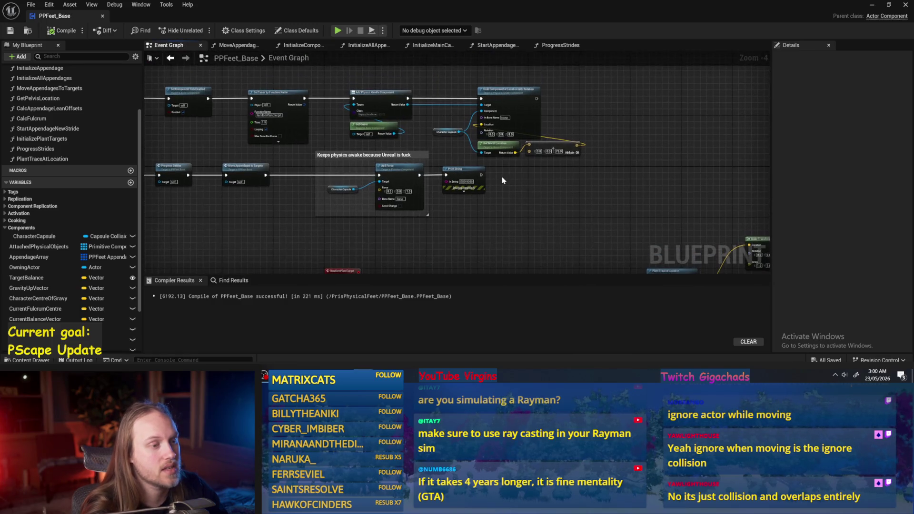
scroll(502, 180, down, 1)
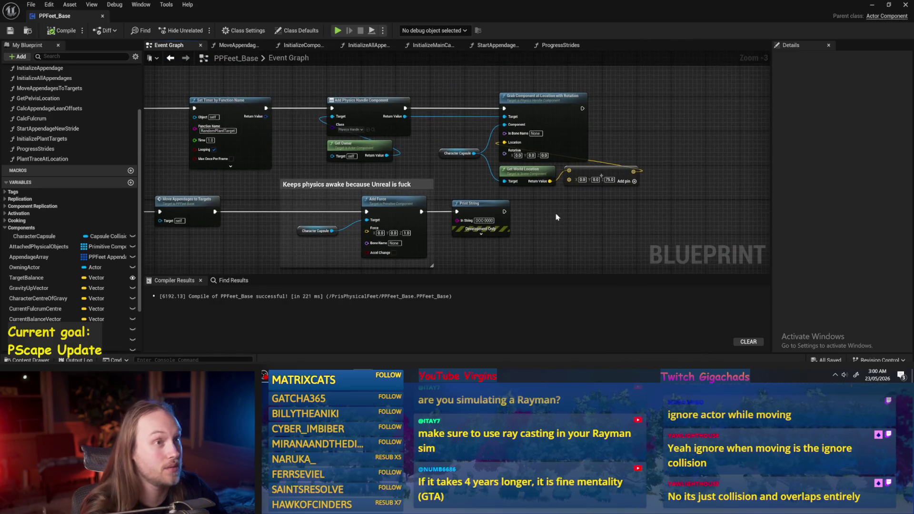
scroll(581, 193, down, 1)
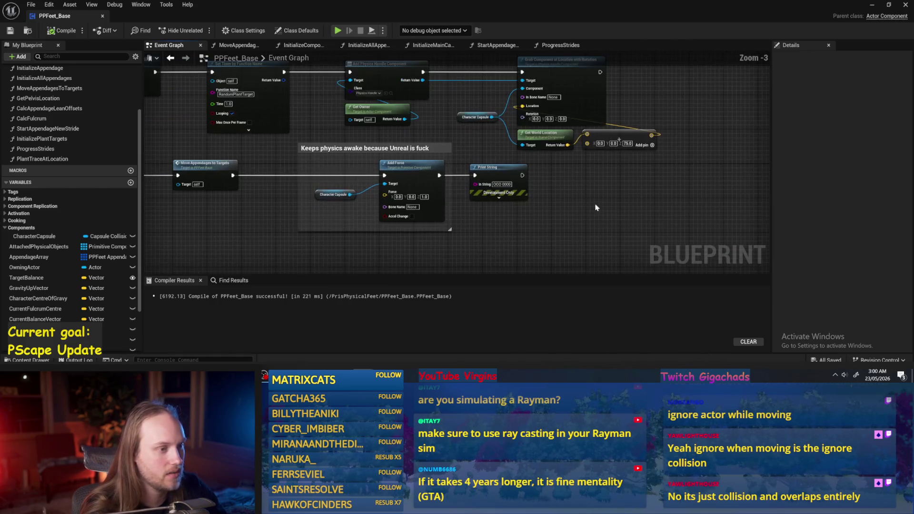
mouse_move(595, 203)
mouse_down()
mouse_move(575, 136)
mouse_move(505, 128)
mouse_up()
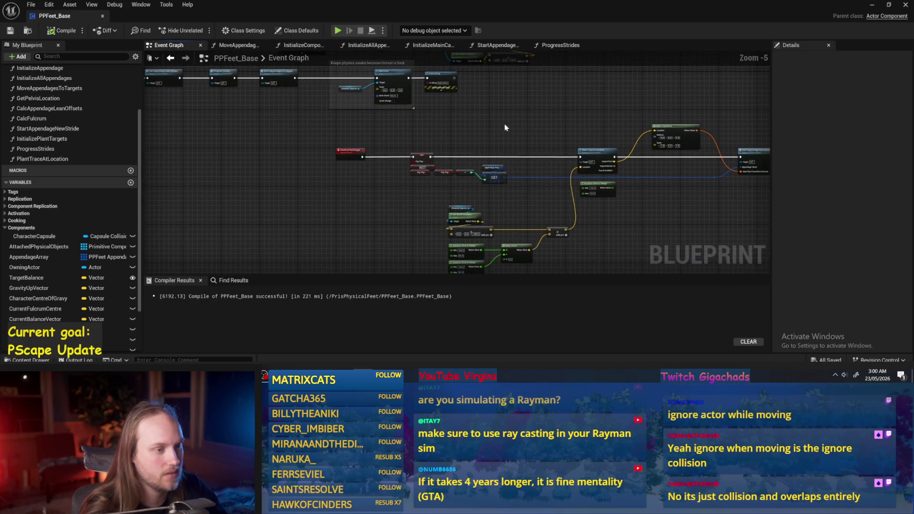
scroll(622, 75, up, 1)
mouse_move(604, 200)
mouse_down()
mouse_move(587, 185)
mouse_move(575, 212)
mouse_up()
Select PPFeet_TestPlayer in the level and drop it down with End.
click(871, 5)
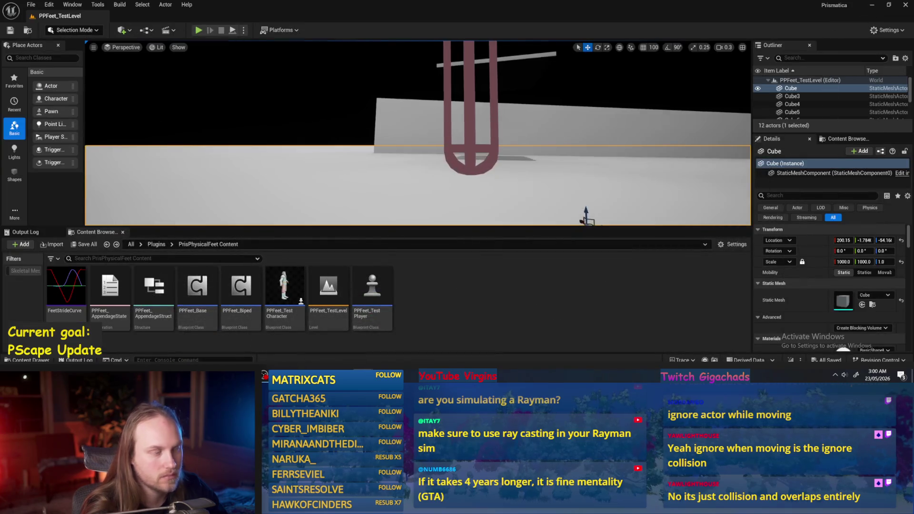
scroll(417, 133, up, 1)
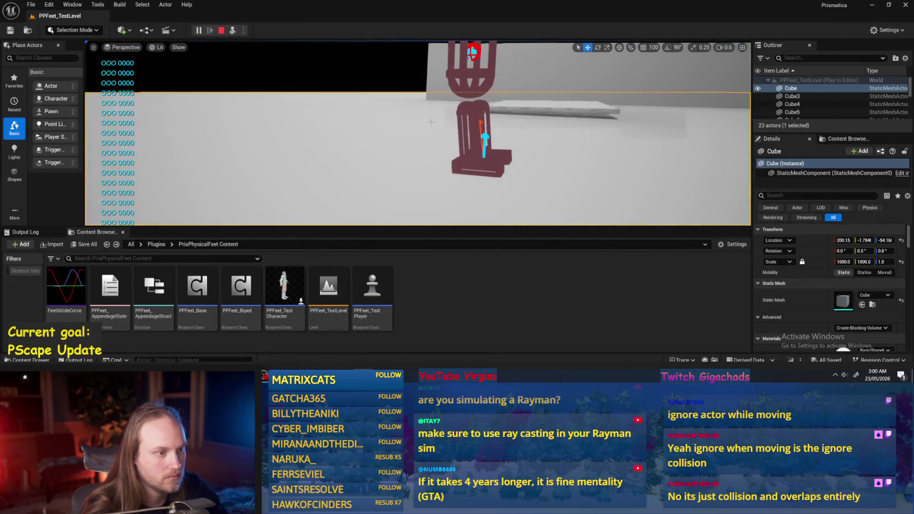
scroll(417, 133, up, 2)
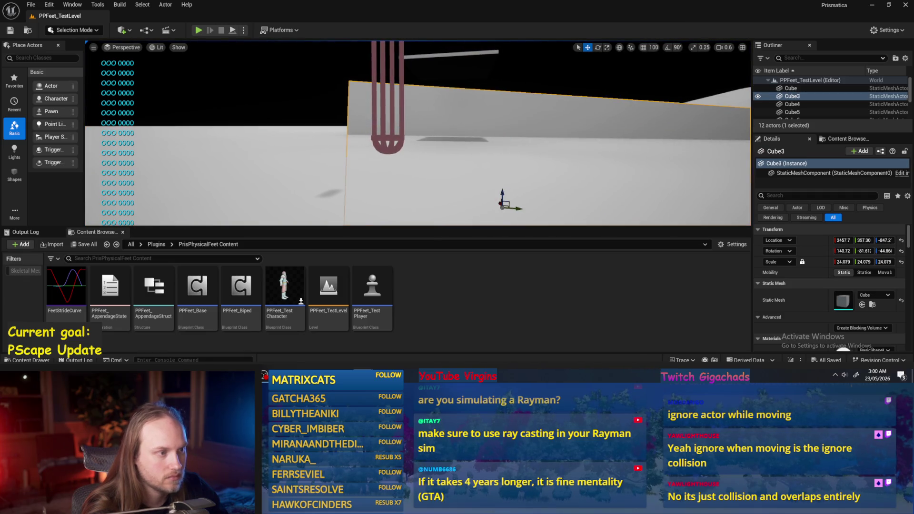
click(396, 114)
key(End)
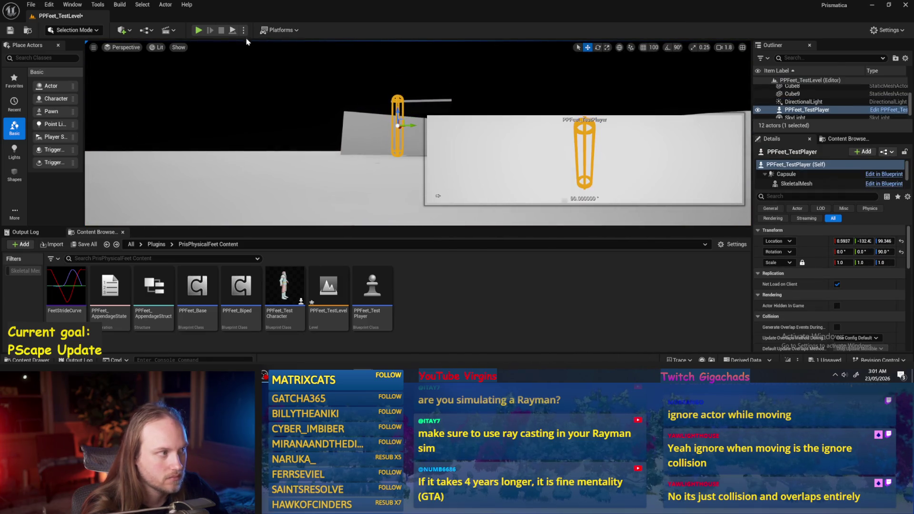
Play-test the level, flying the camera around the walking rig, then reopen PPFeet_Base.
key(alt+p)
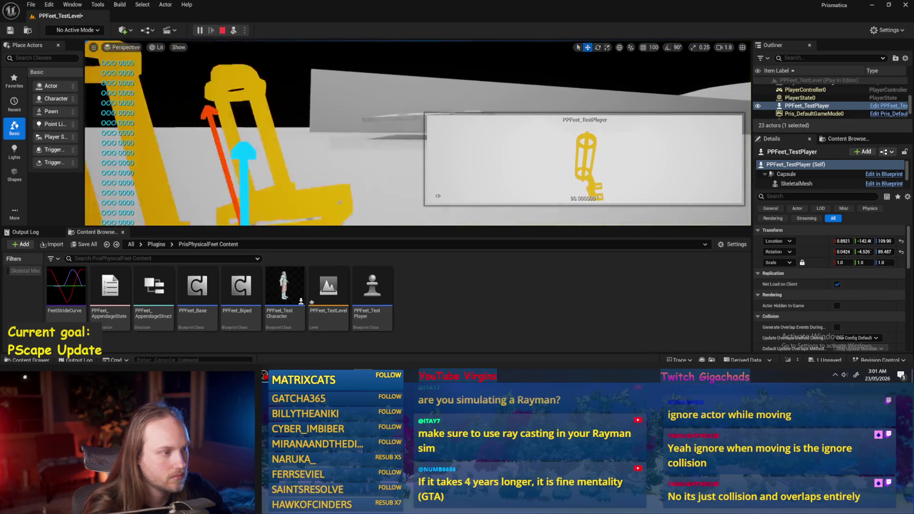
click(428, 181)
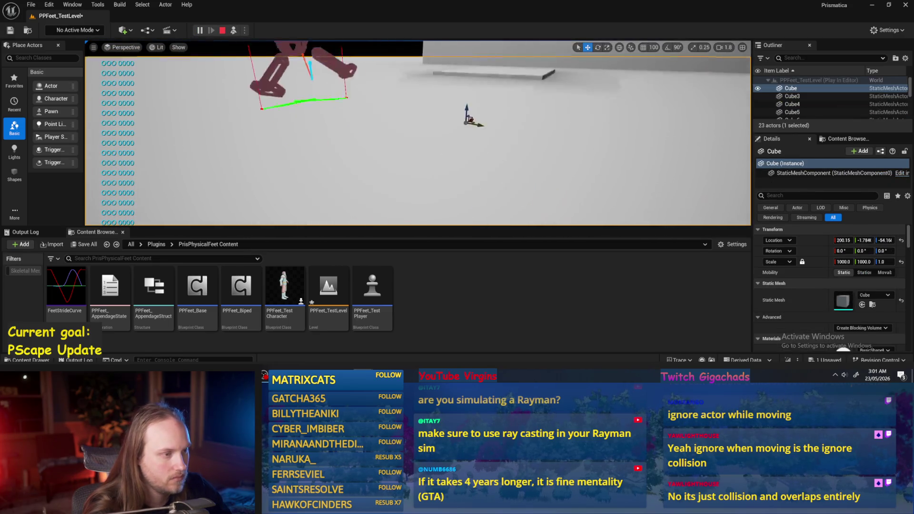
key(w)
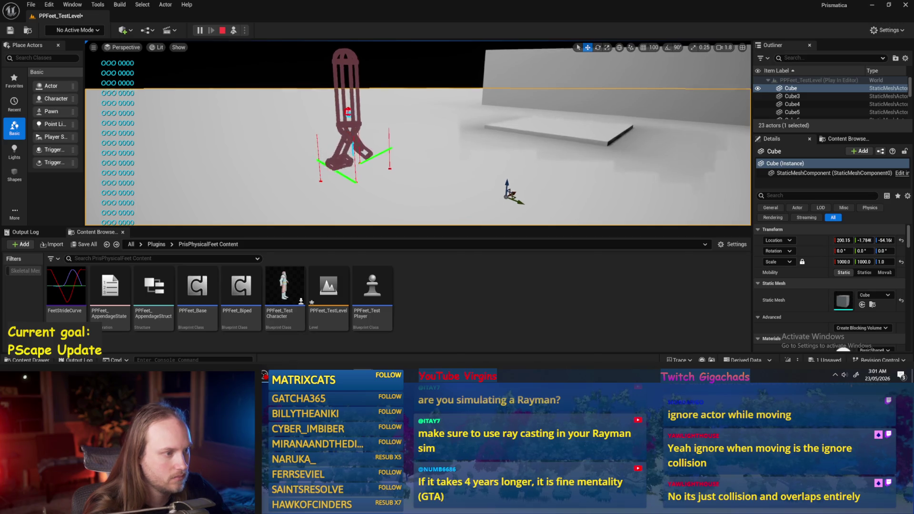
key(s)
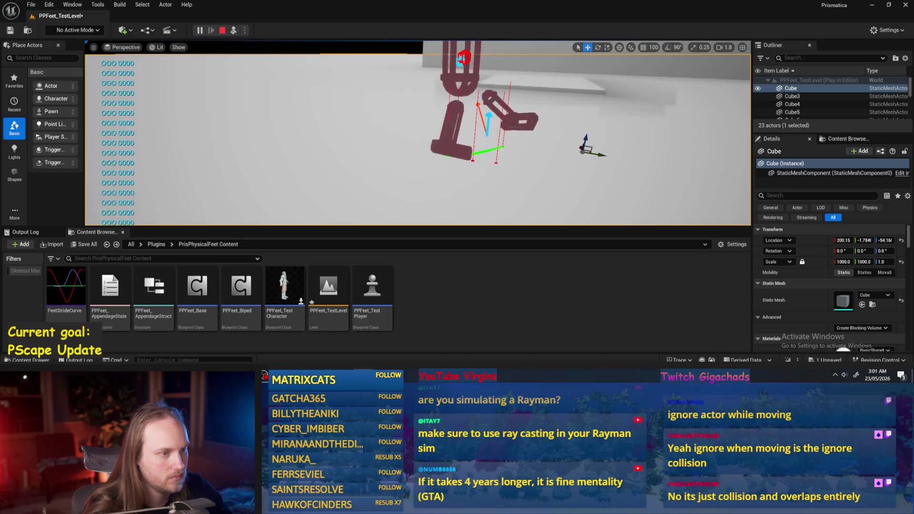
key(s)
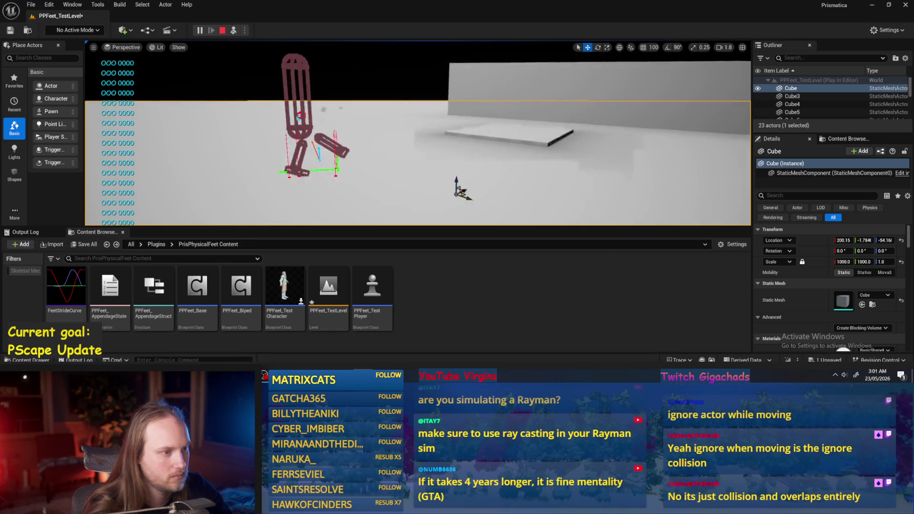
key(w)
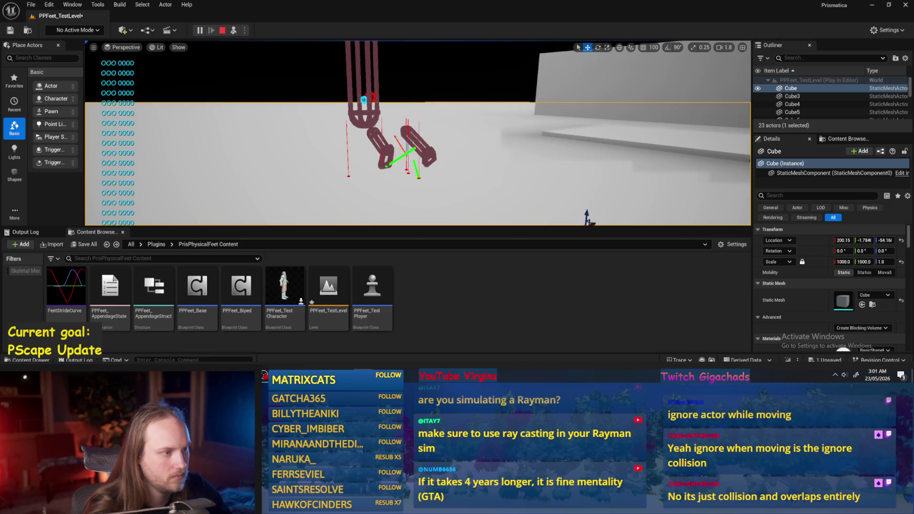
double_click(197, 285)
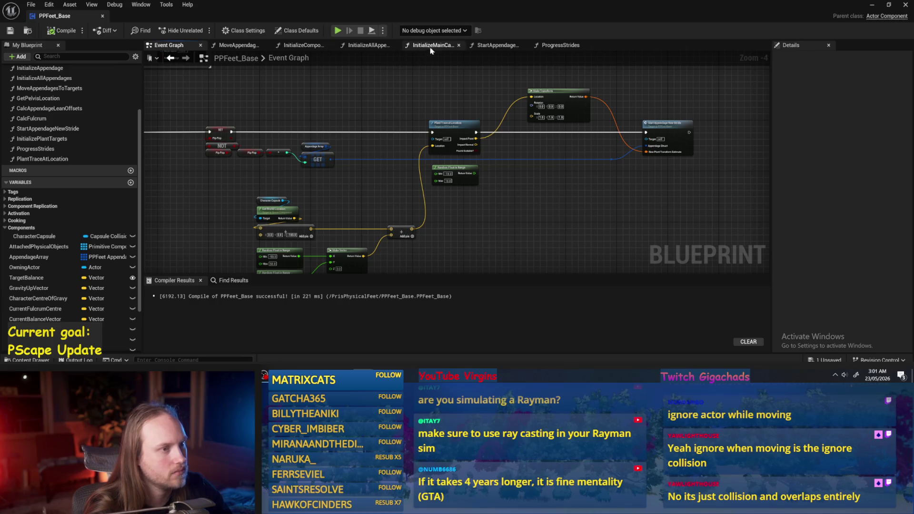
Review the StartAppendageNewStride and ProgressStrides graphs, including the clamp and lerp.
click(490, 46)
click(560, 46)
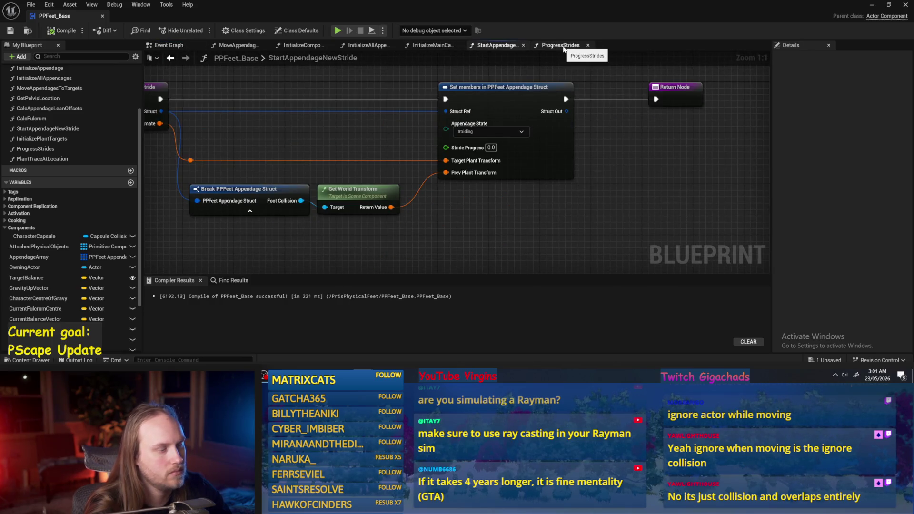
click(497, 44)
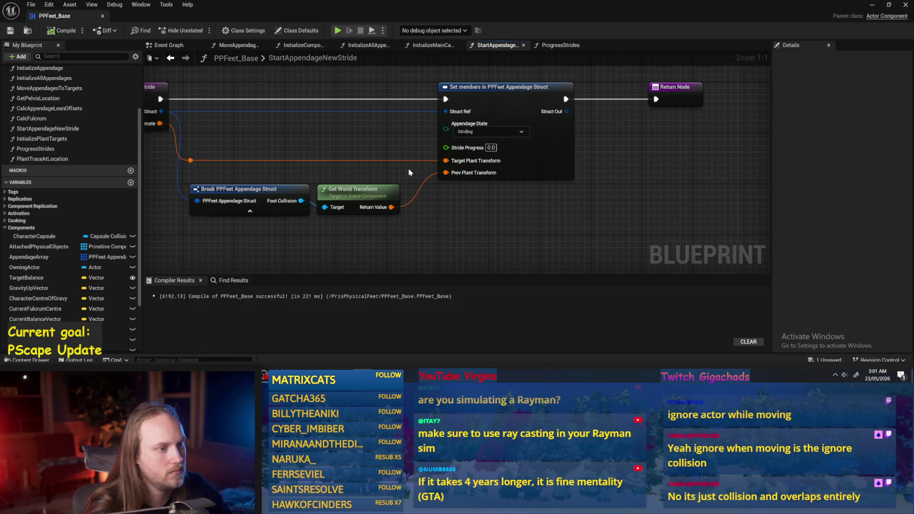
click(561, 44)
scroll(458, 121, down, 3)
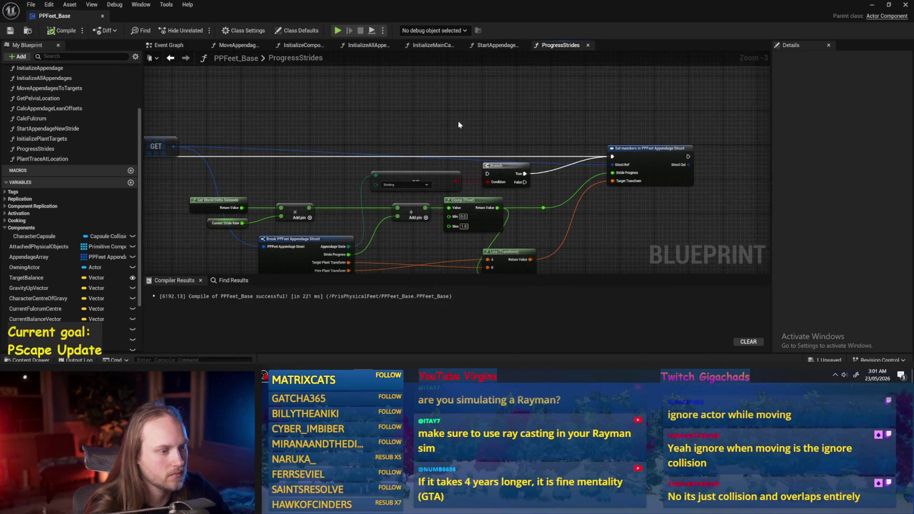
drag(458, 124, 490, 131)
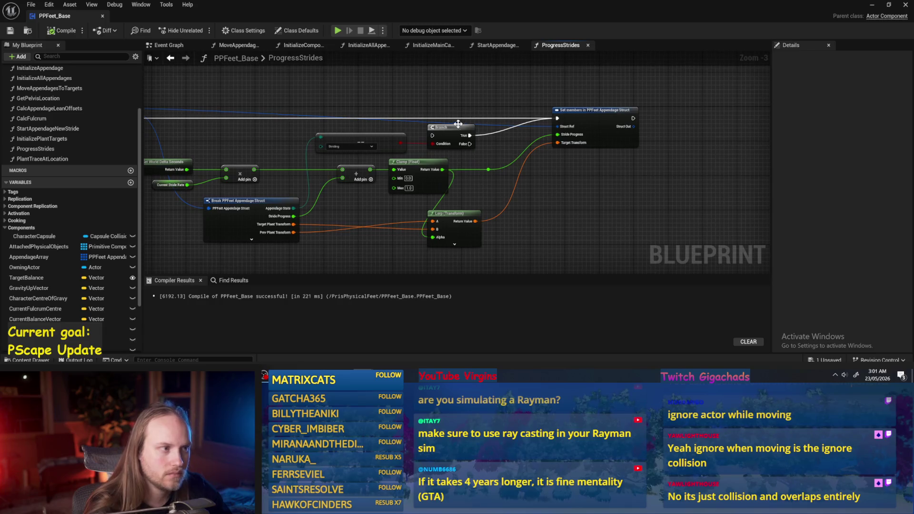
drag(387, 89, 406, 111)
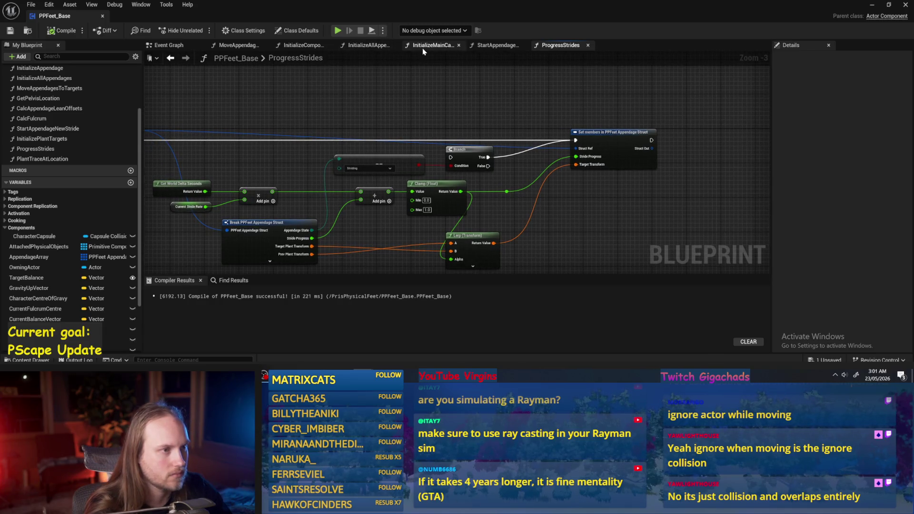
Open the MoveAppendagesToTargets function graph and pan across it.
click(238, 45)
scroll(392, 155, up, 2)
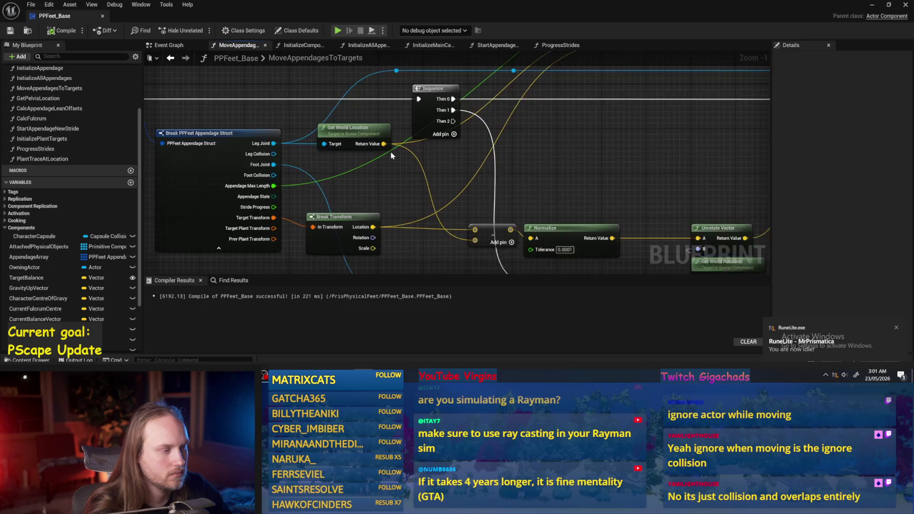
scroll(392, 155, down, 2)
mouse_move(479, 194)
mouse_down()
mouse_move(424, 183)
mouse_move(442, 144)
mouse_move(419, 163)
mouse_up()
Feed Stride Progress into a SIN node, then into a Clamp (Float) node.
mouse_move(352, 212)
mouse_down()
mouse_move(561, 153)
mouse_move(589, 162)
mouse_up()
text(sine)
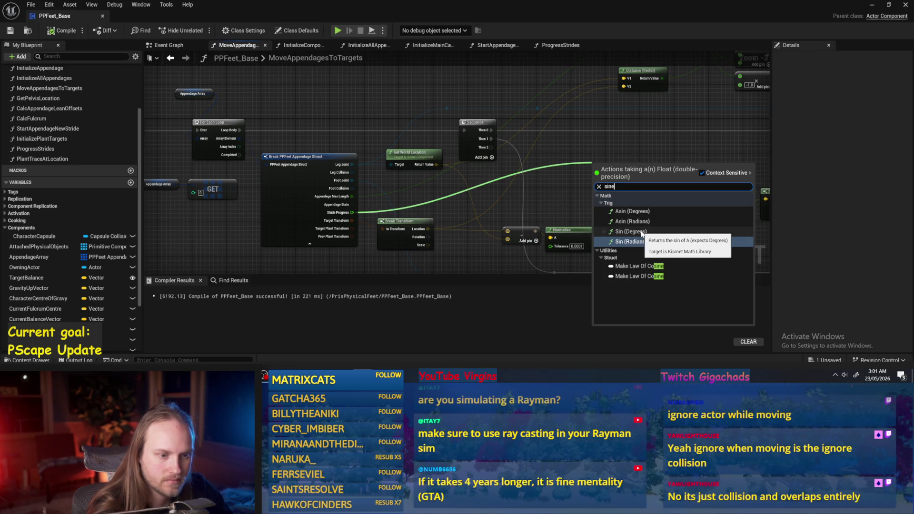
click(628, 241)
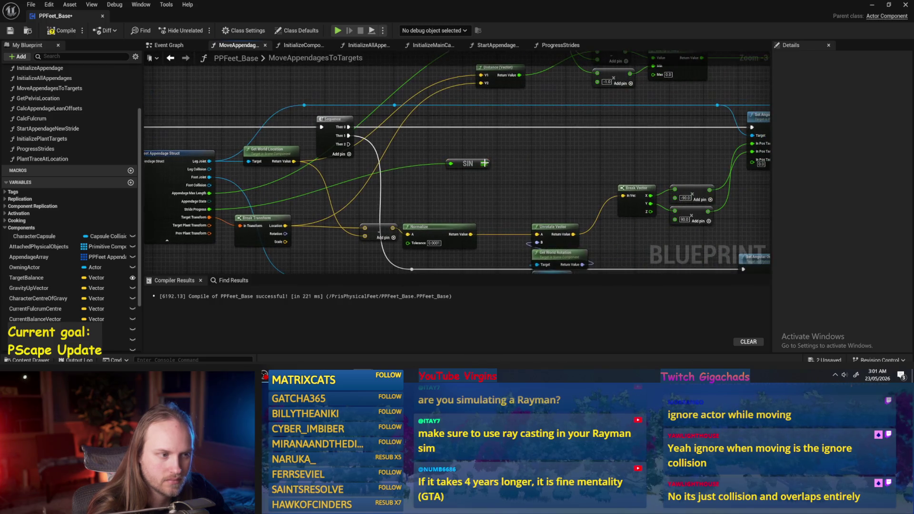
drag(484, 163, 507, 171)
text(clamp)
key(Return)
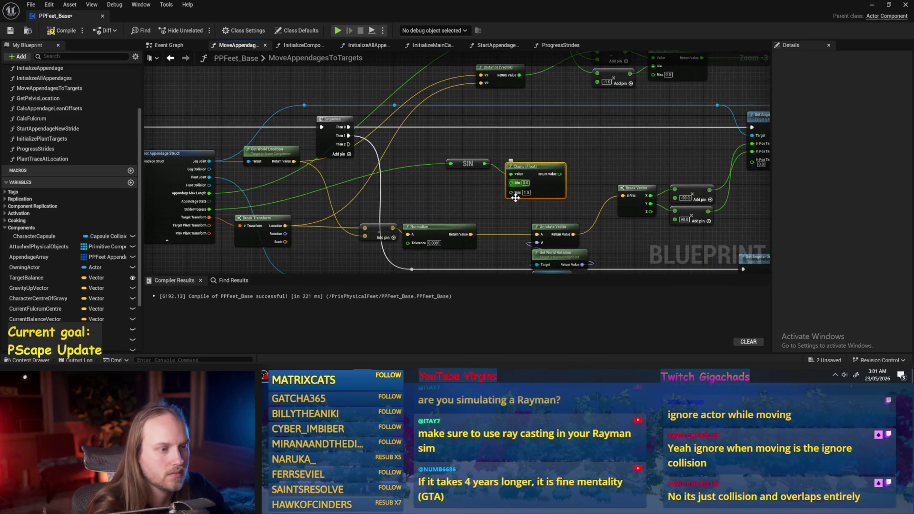
Add a Multiply node after the clamp with a -10 multiplier.
scroll(536, 187, up, 2)
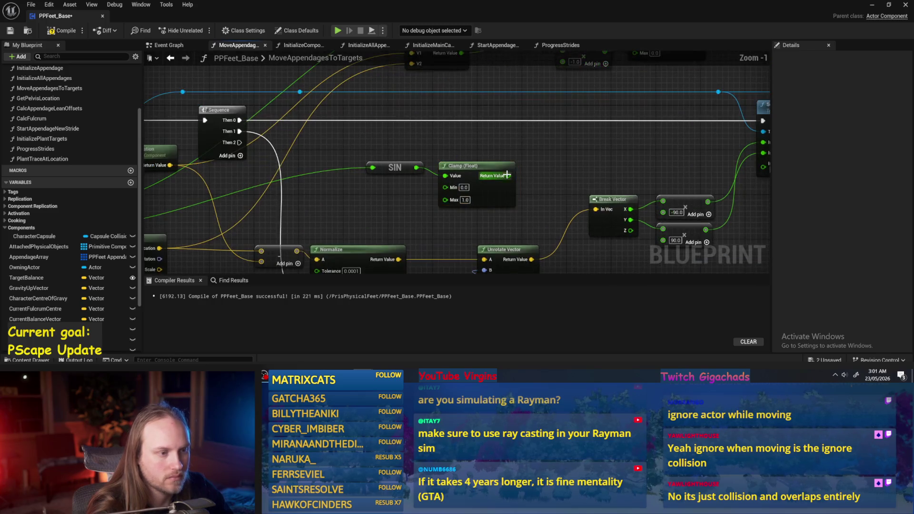
drag(507, 175, 542, 163)
text(multiply)
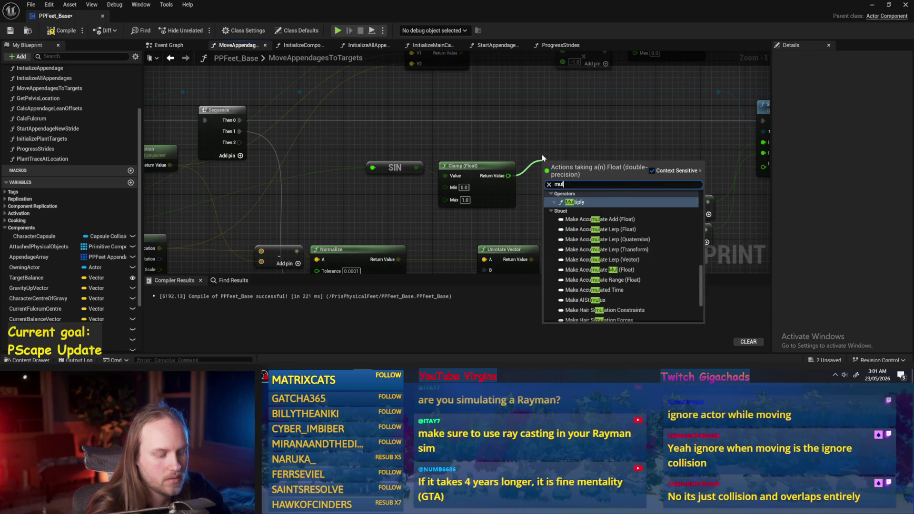
click(578, 215)
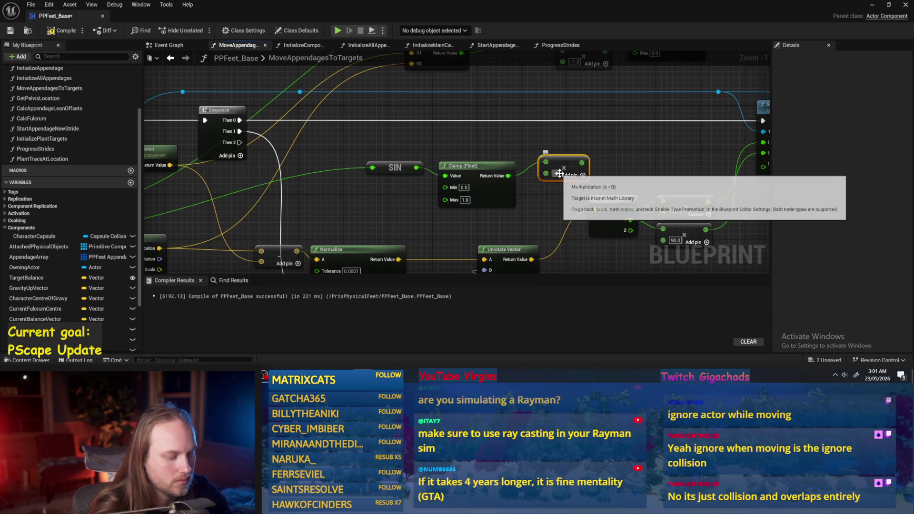
text(-10)
key(Return)
scroll(447, 187, down, 1)
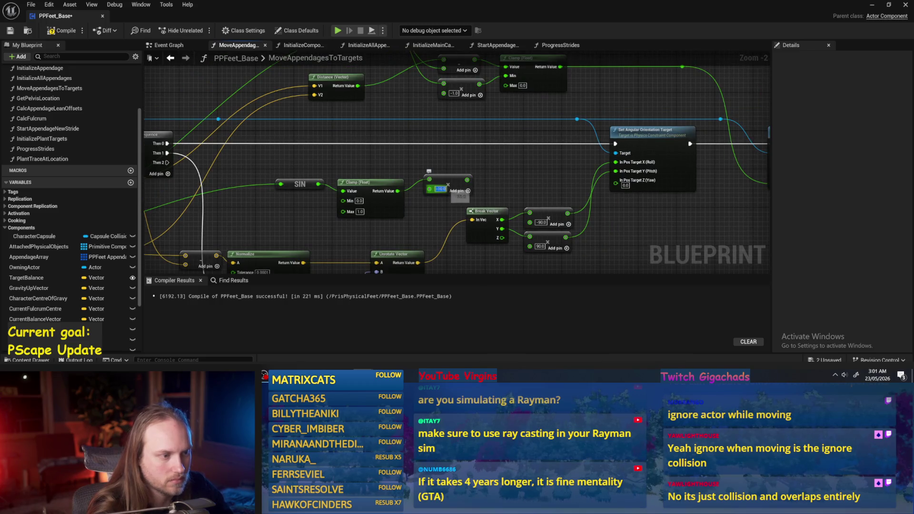
key(BackSpace)
Add the multiplier result to the subtract output with a new Add node.
mouse_move(465, 180)
mouse_down()
mouse_move(728, 188)
mouse_move(507, 189)
mouse_move(400, 136)
mouse_move(399, 125)
mouse_move(300, 111)
mouse_move(366, 111)
mouse_up()
text(+)
key(Return)
scroll(367, 110, up, 2)
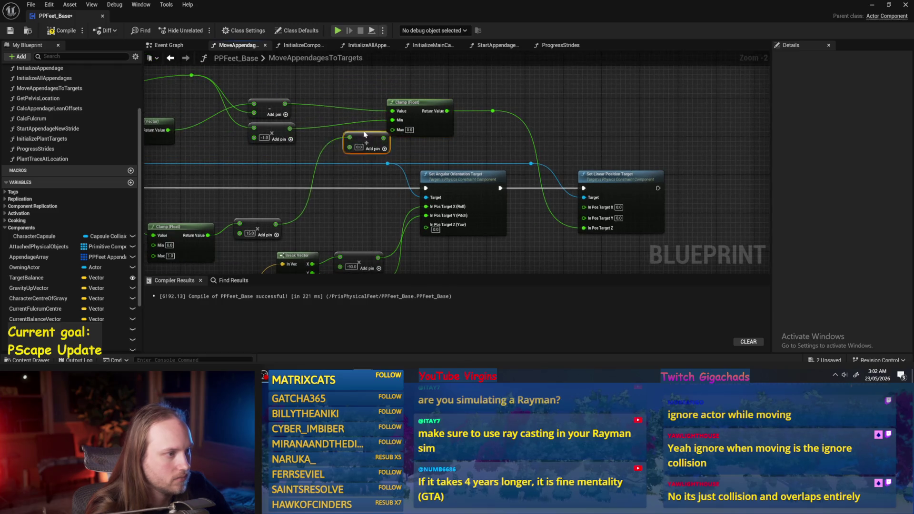
drag(270, 102, 416, 111)
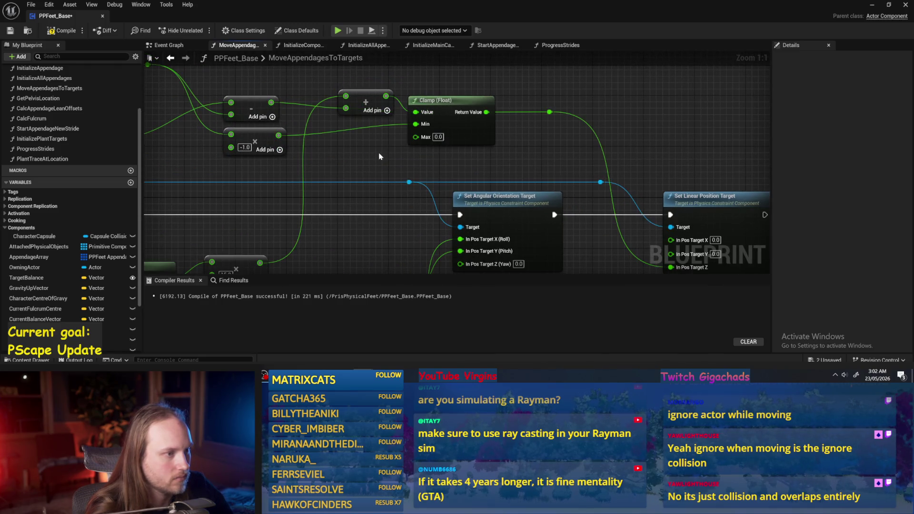
Compile and save PPFeet_Base, then return to the level editor.
click(64, 30)
click(10, 31)
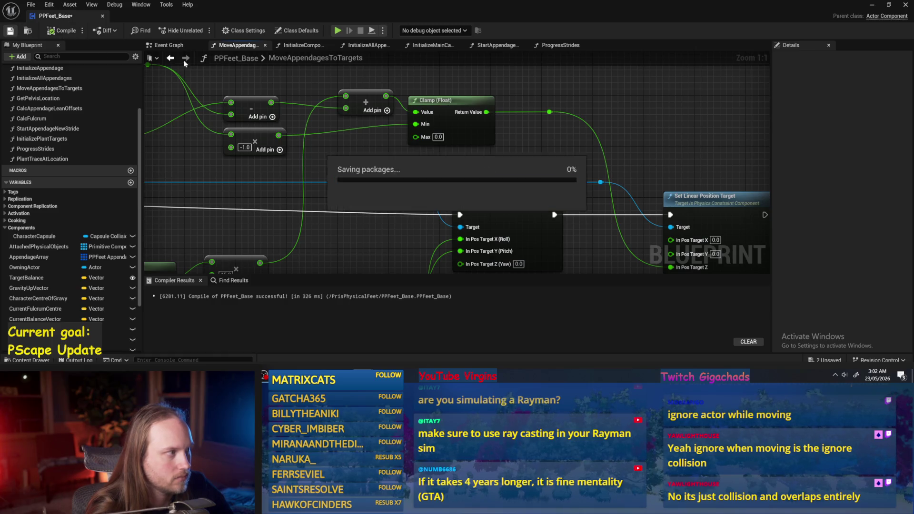
click(872, 6)
Play-test the leg swing, stop, and return to the PPFeet_Base Blueprint.
key(alt+p)
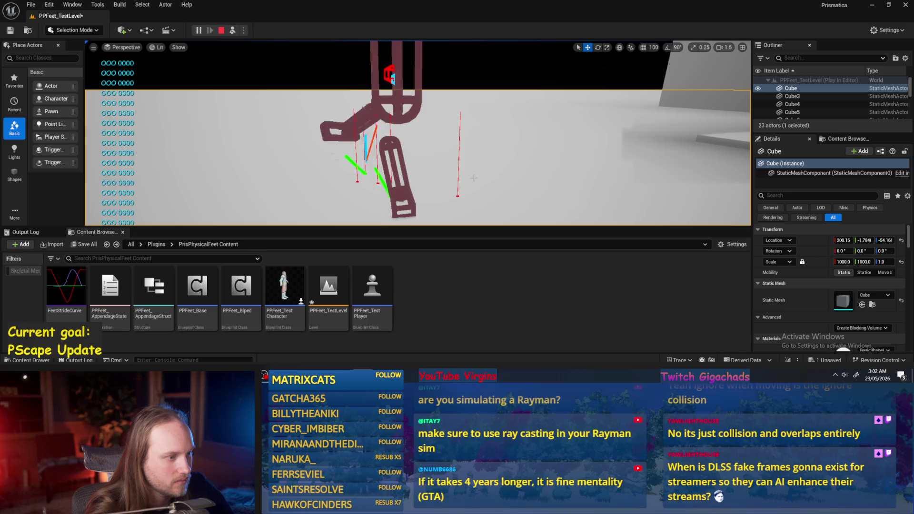
key(Escape)
key(alt+Tab)
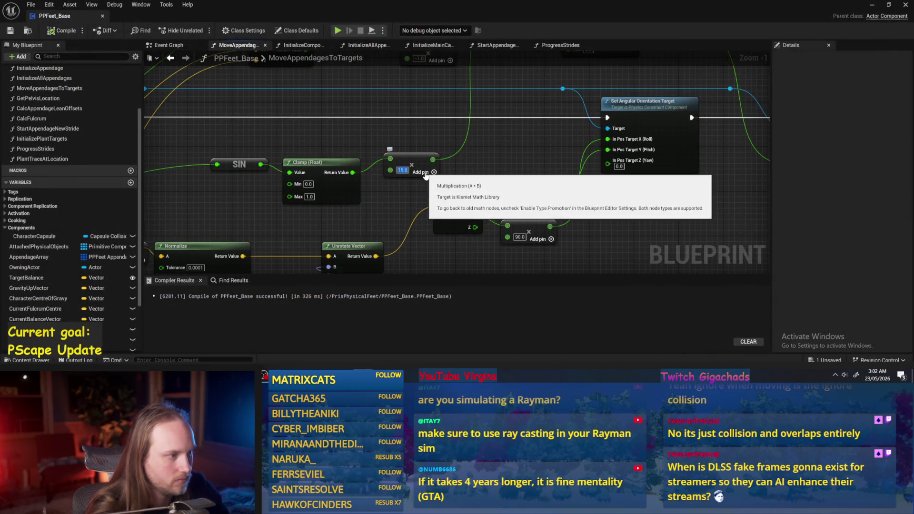
Change the multiplier to -20, recompile, and go back to the level editor.
text(-20)
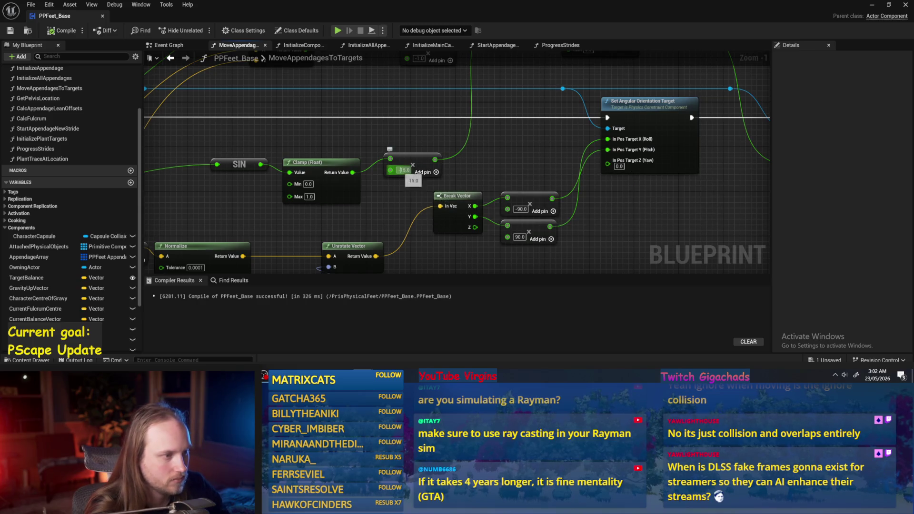
key(Return)
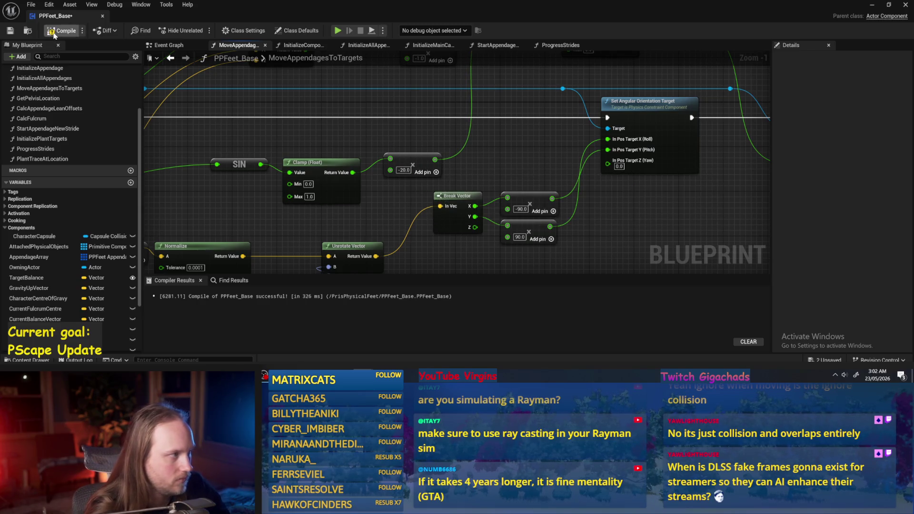
click(52, 31)
scroll(505, 176, down, 1)
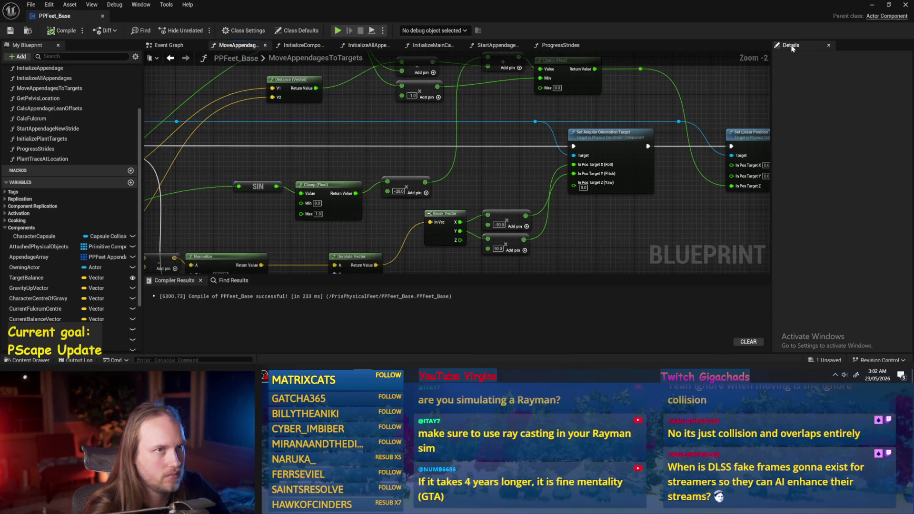
click(870, 7)
scroll(603, 222, down, 3)
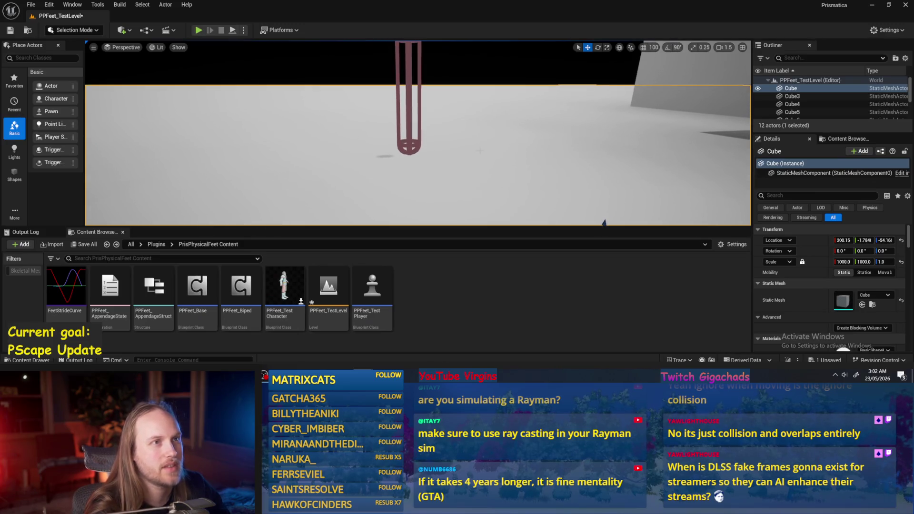
Play the level to watch the feet with the -20 multiplier, then stop.
click(232, 31)
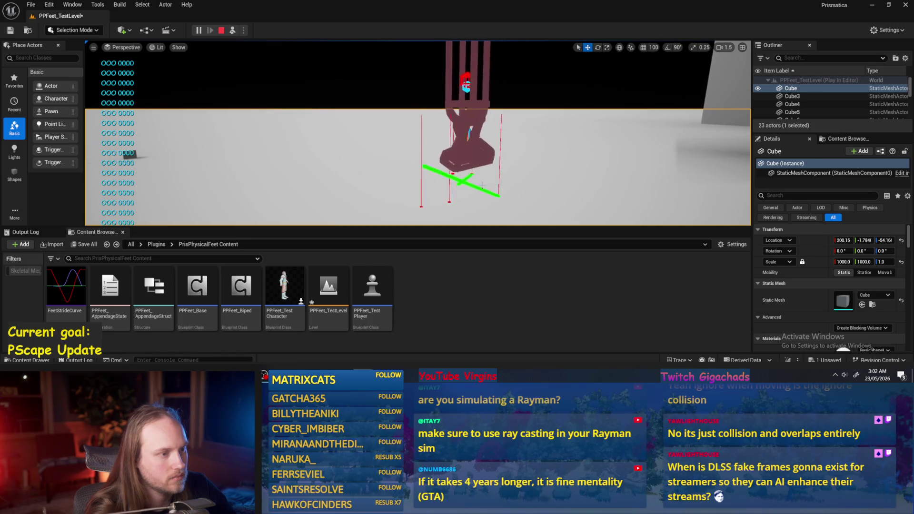
key(Escape)
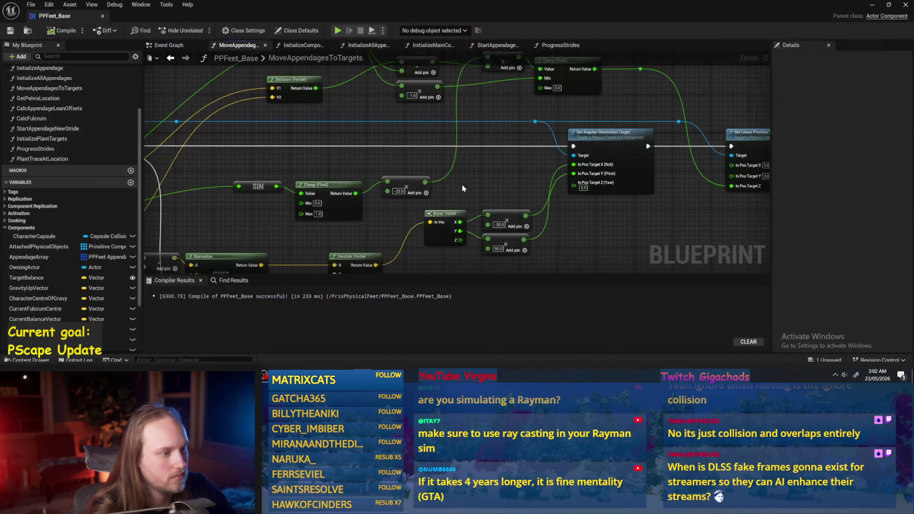
Replace the SIN node with a SINd node fed by Stride Progress.
drag(462, 189, 481, 171)
drag(493, 168, 563, 181)
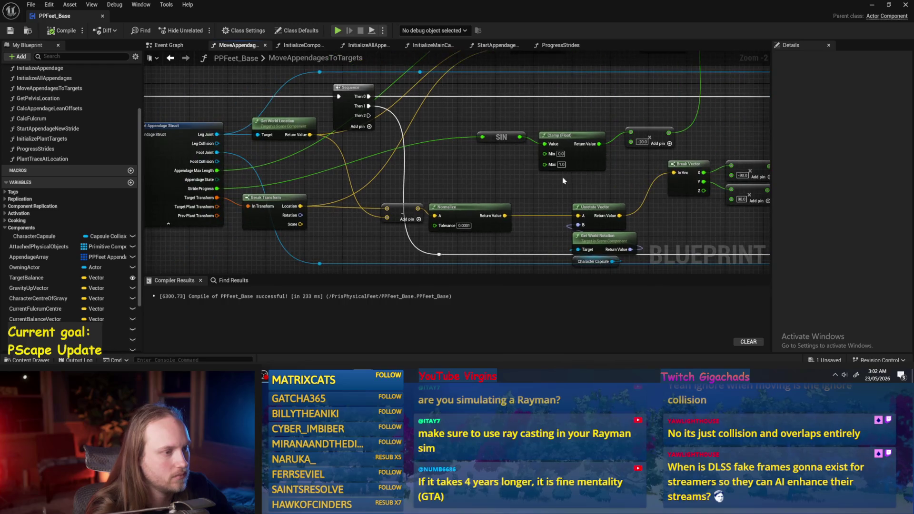
click(500, 136)
key(Delete)
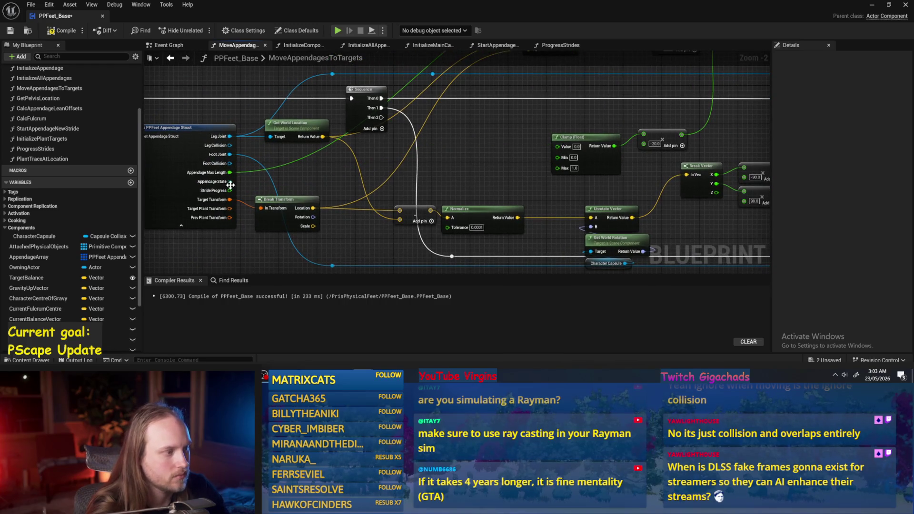
drag(229, 191, 436, 152)
text(sin)
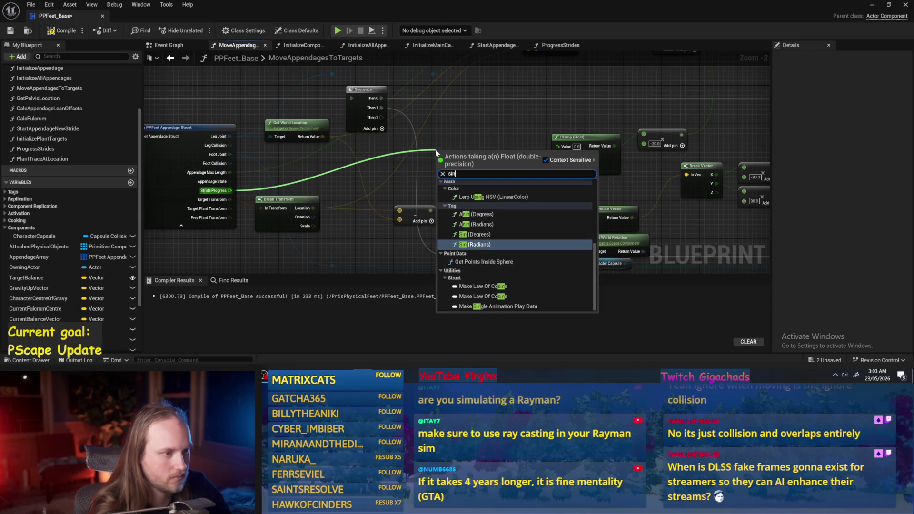
click(480, 235)
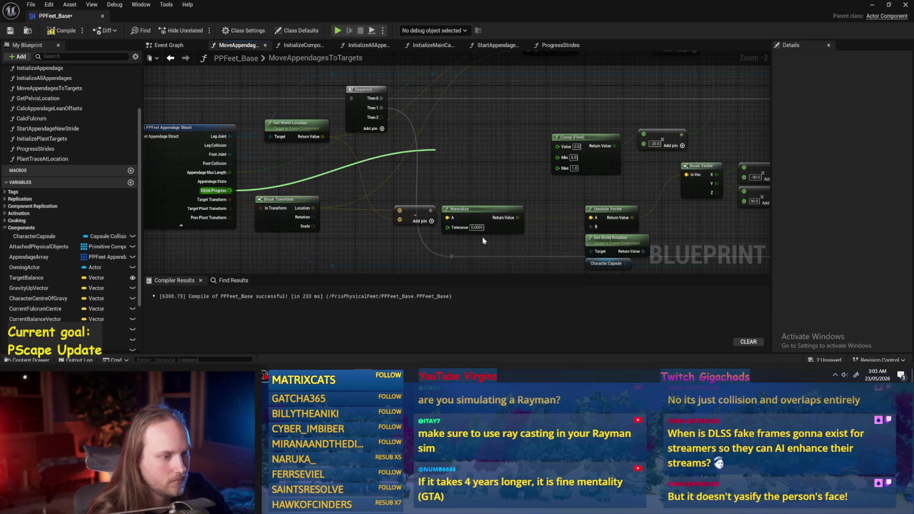
drag(448, 151, 478, 136)
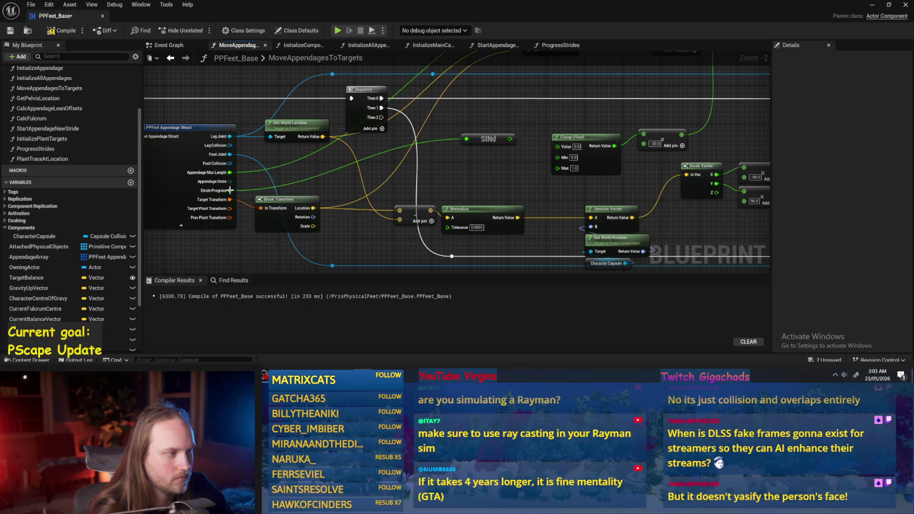
Add 90 to Stride Progress with a new Add node.
drag(230, 190, 412, 149)
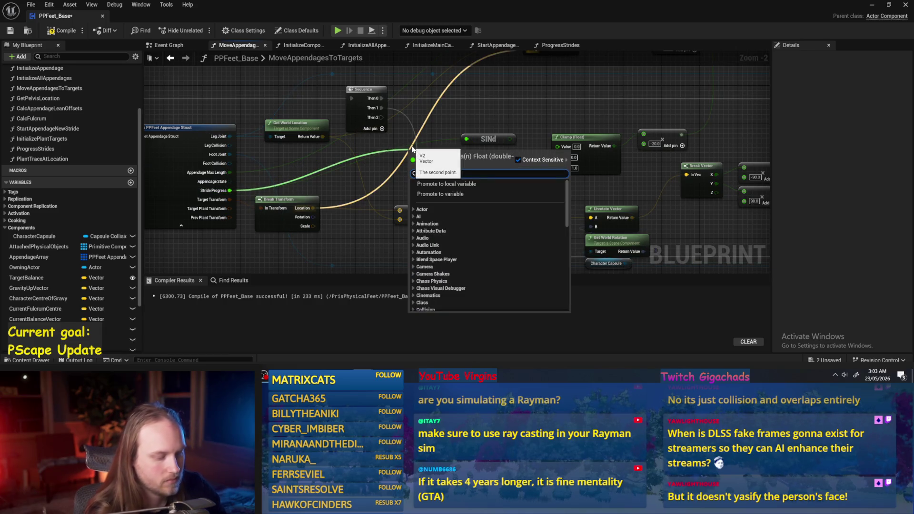
text(+)
key(Return)
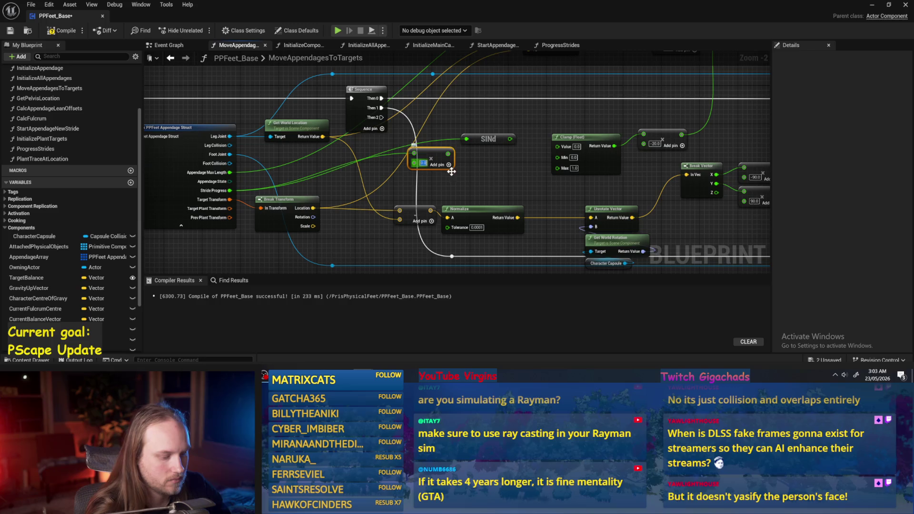
text(90)
key(Return)
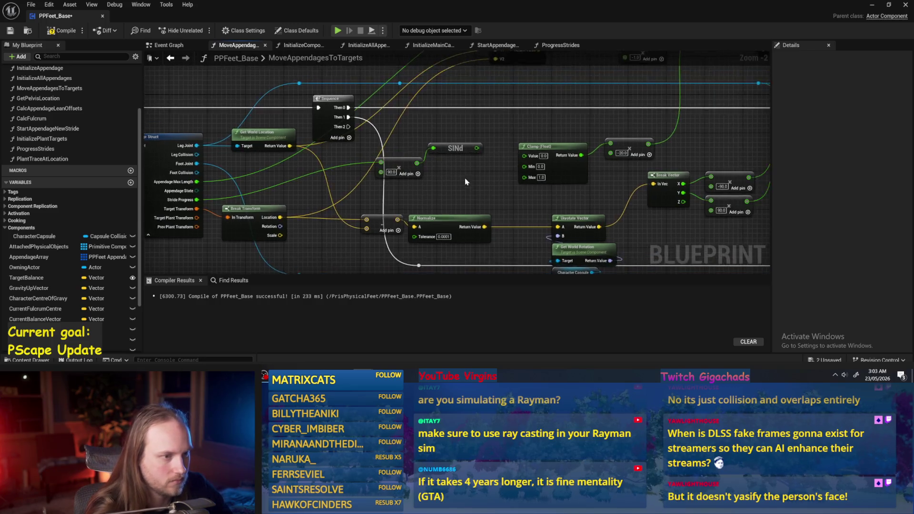
Add 1.0 to the SINd output and divide the result by 2.
scroll(466, 182, up, 1)
scroll(482, 143, up, 1)
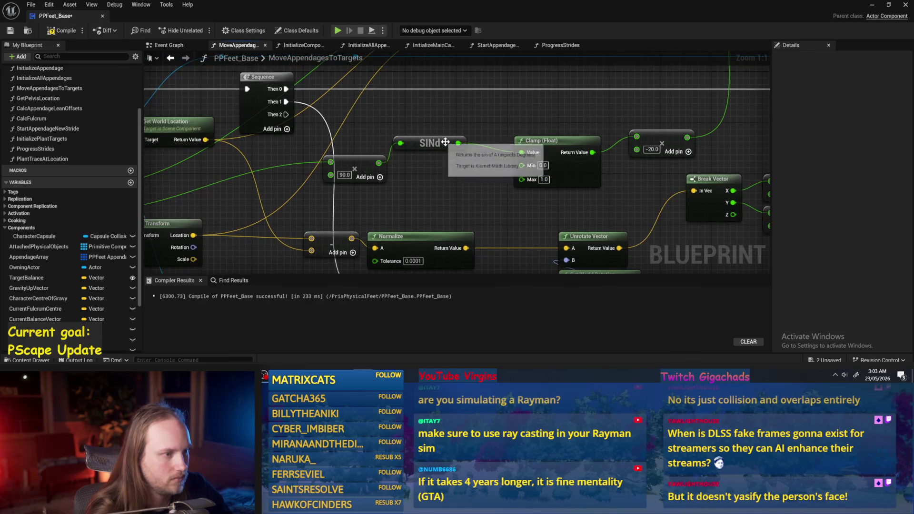
drag(458, 142, 475, 119)
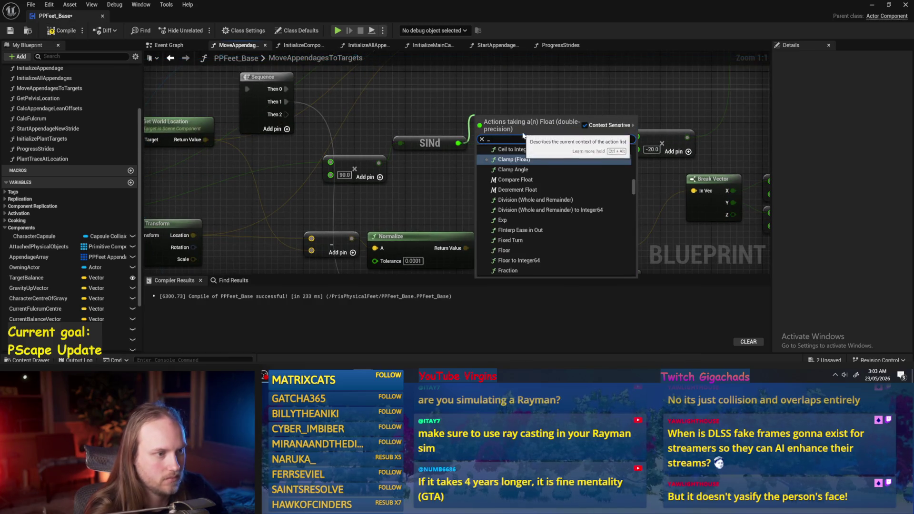
text(+)
key(Return)
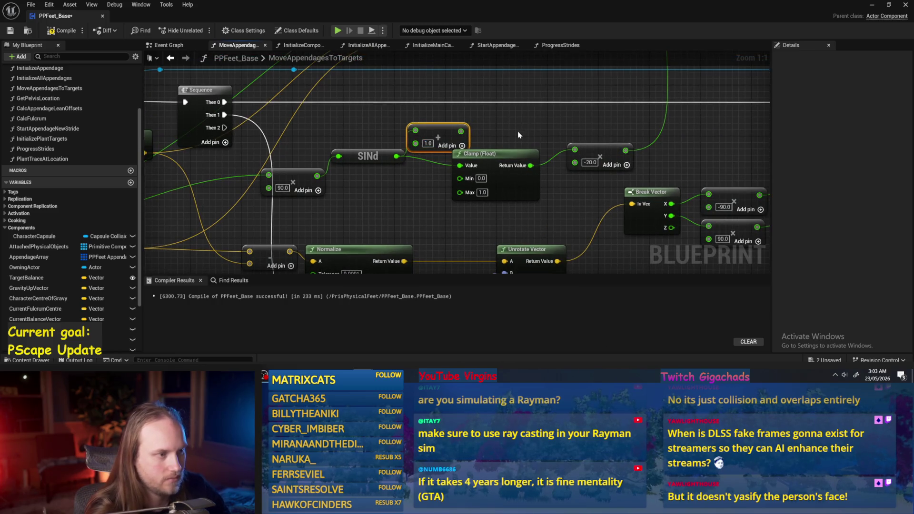
mouse_move(460, 132)
mouse_down()
mouse_move(485, 117)
mouse_move(495, 143)
mouse_move(459, 165)
mouse_up()
text(/)
key(Return)
text(2)
click(557, 122)
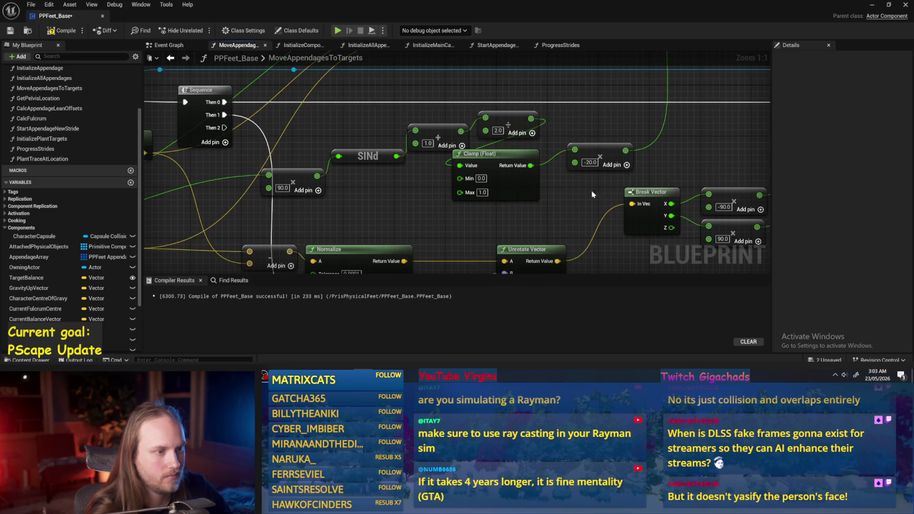
Compile PPFeet_Base and minimize the Blueprint editor to show the level.
drag(592, 194, 558, 216)
click(51, 32)
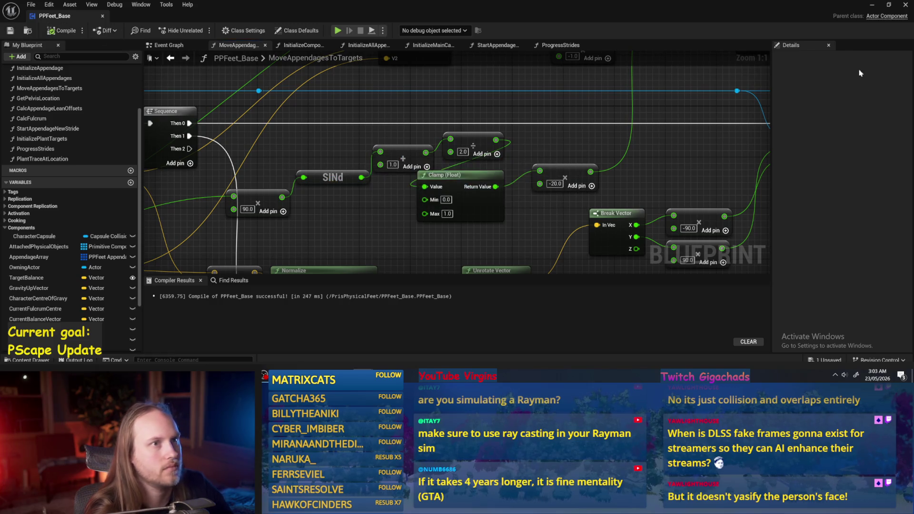
click(875, 4)
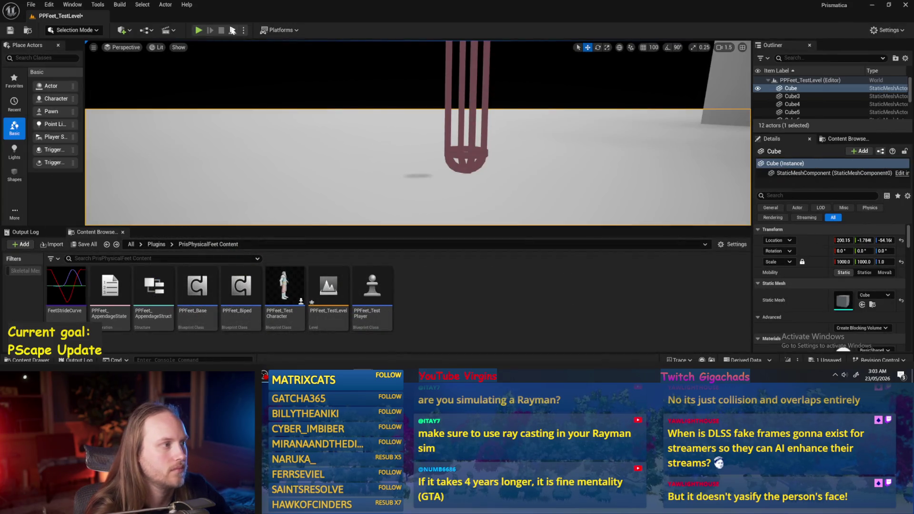
Play-test the new leg swing, Save All, and switch back to PPFeet_Base.
key(alt+p)
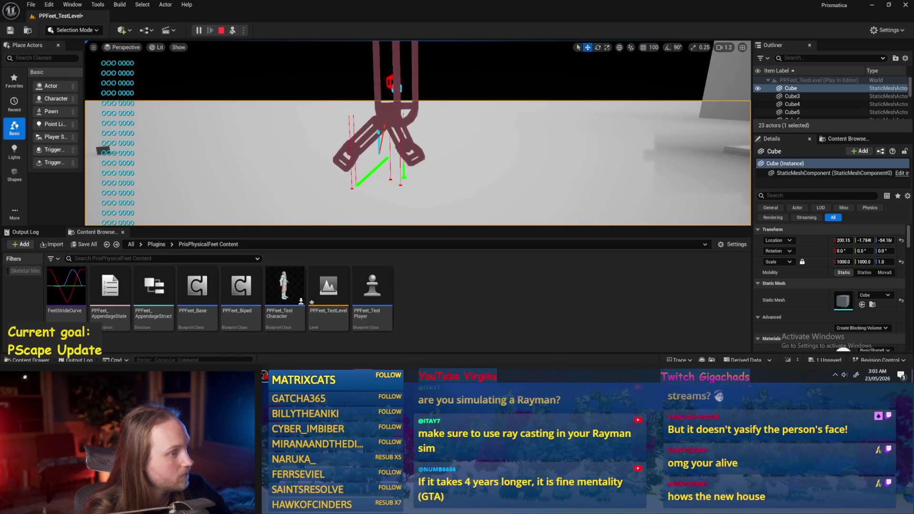
key(Escape)
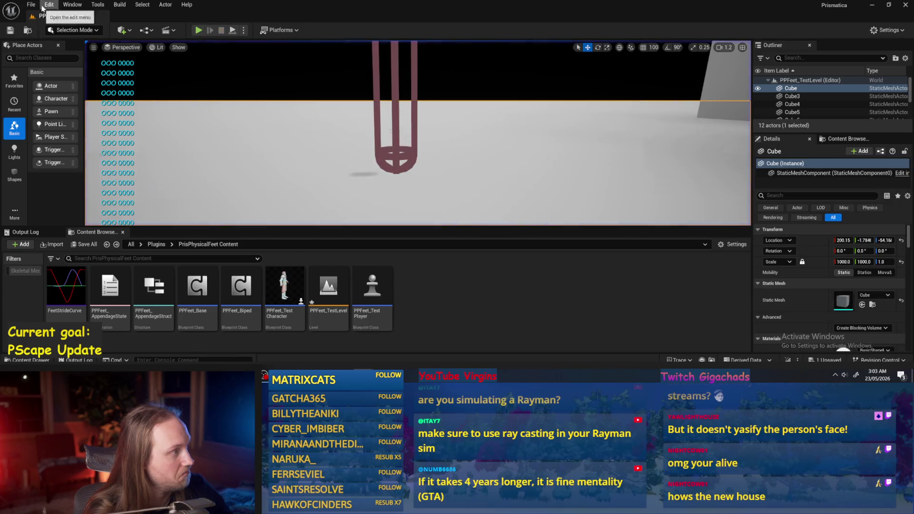
click(31, 4)
click(52, 118)
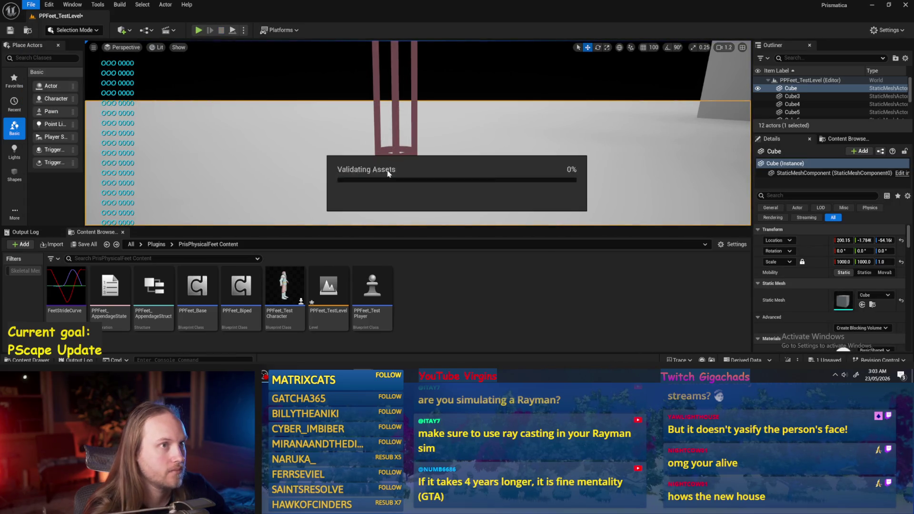
scroll(417, 132, down, 3)
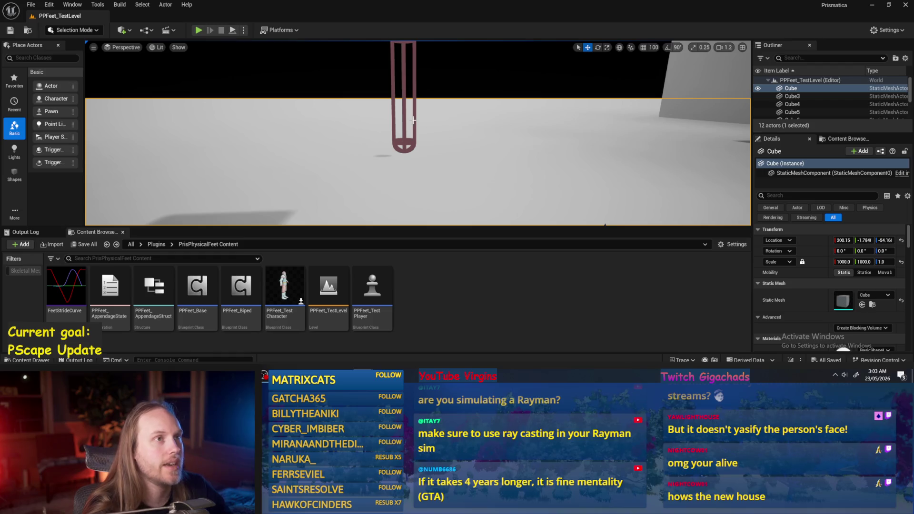
scroll(413, 120, up, 2)
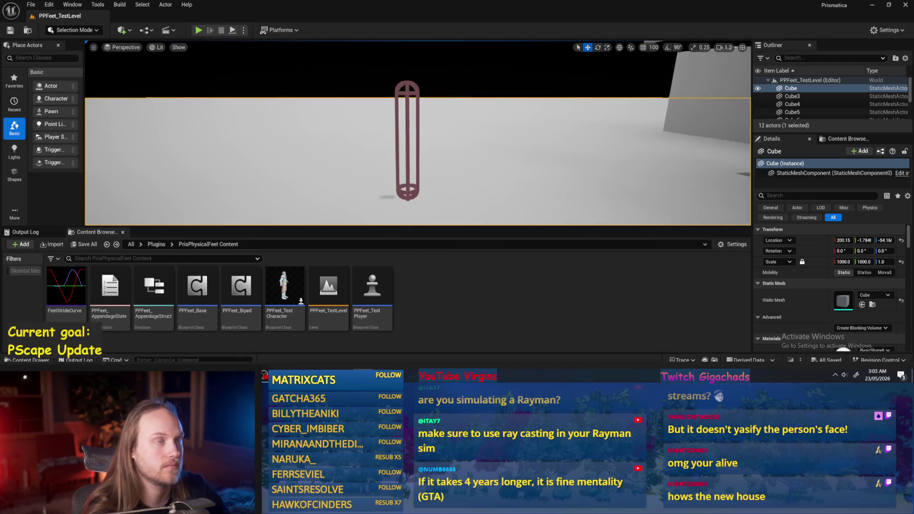
key(alt+Tab)
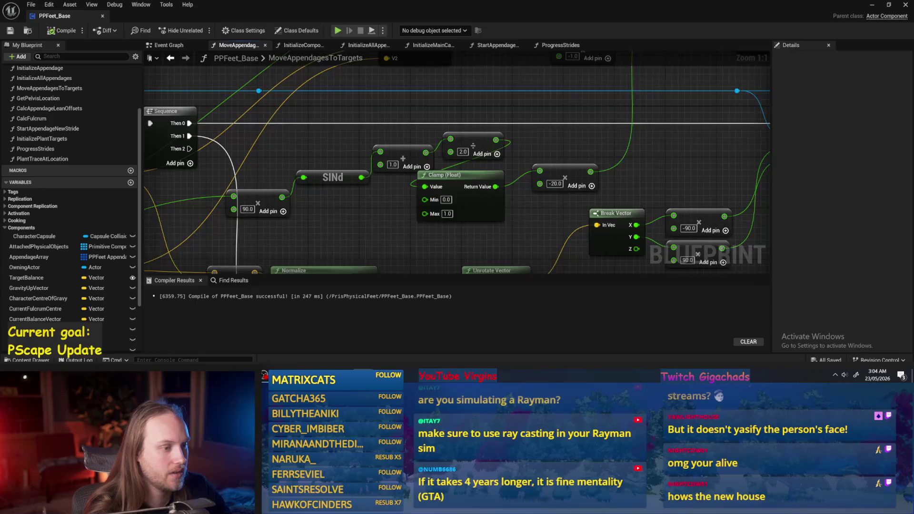
Delete the selected SINd/Add/Divide/Clamp chain nodes and the Add node feeding the second Clamp.
scroll(498, 227, down, 1)
drag(579, 144, 334, 210)
scroll(327, 206, down, 1)
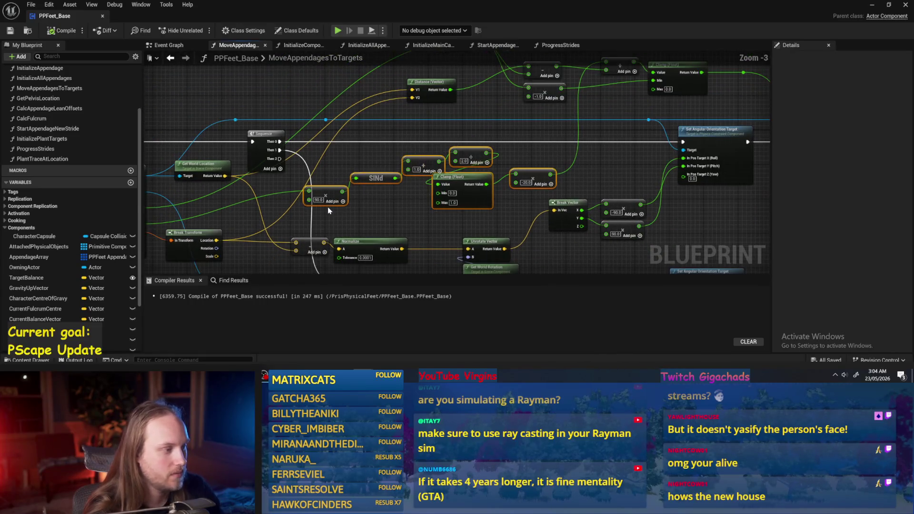
key(Delete)
scroll(327, 206, down, 1)
drag(504, 123, 465, 155)
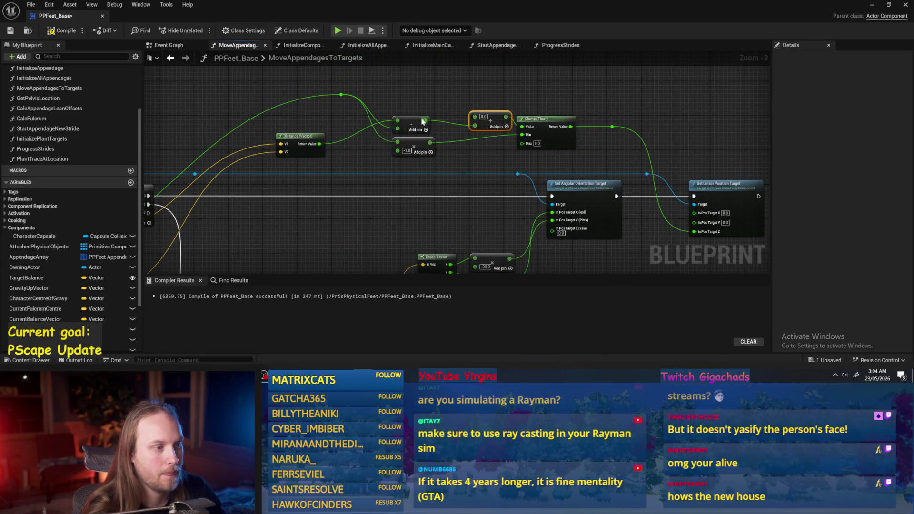
key(Delete)
mouse_move(424, 120)
mouse_down()
mouse_move(522, 127)
mouse_move(427, 97)
mouse_up()
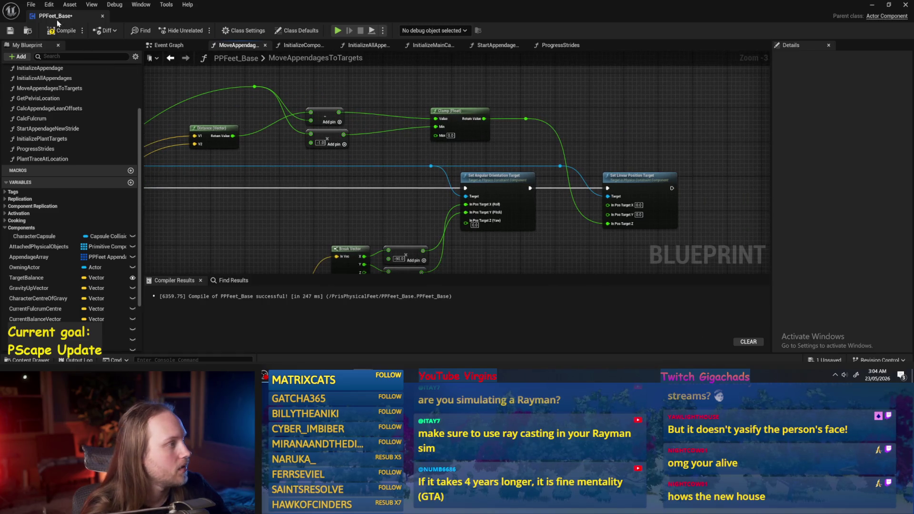
Compile and save, disconnect the Clamp from the Z position target, recompile, and return to the level.
click(61, 32)
click(10, 30)
drag(524, 147, 499, 143)
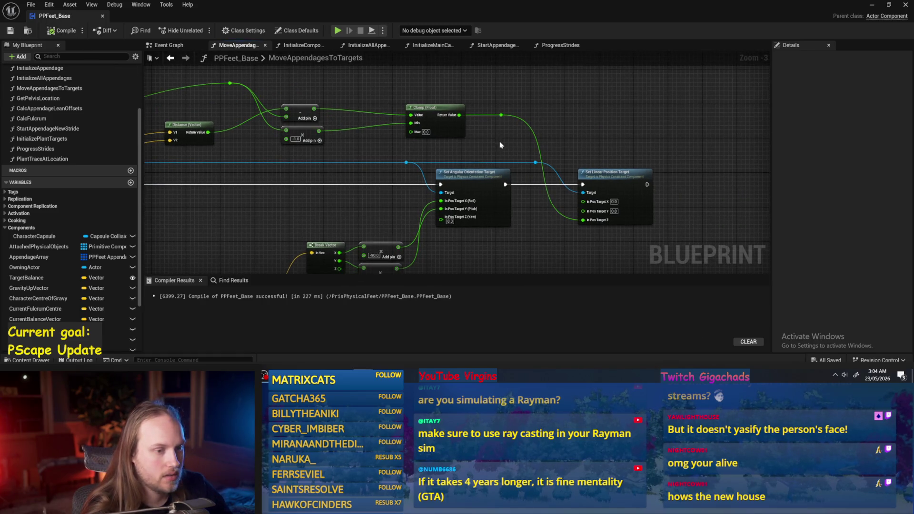
alt+click(583, 221)
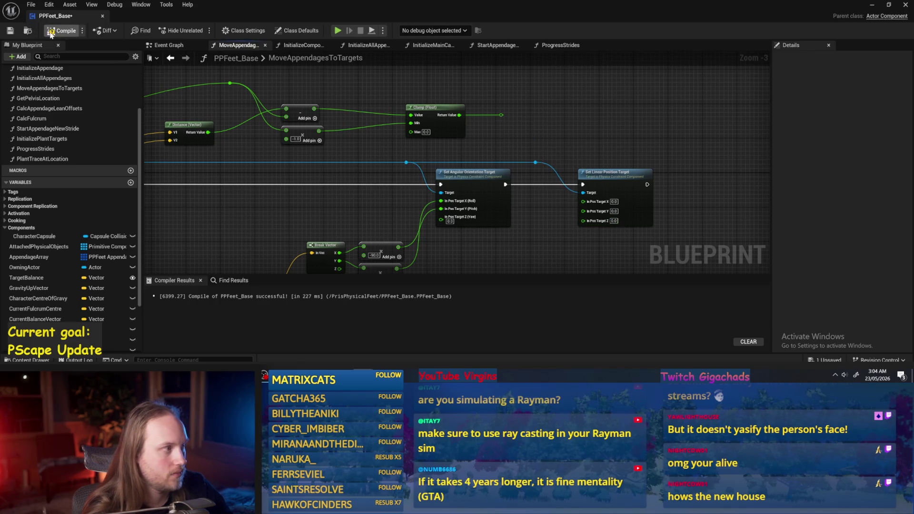
click(50, 32)
click(873, 7)
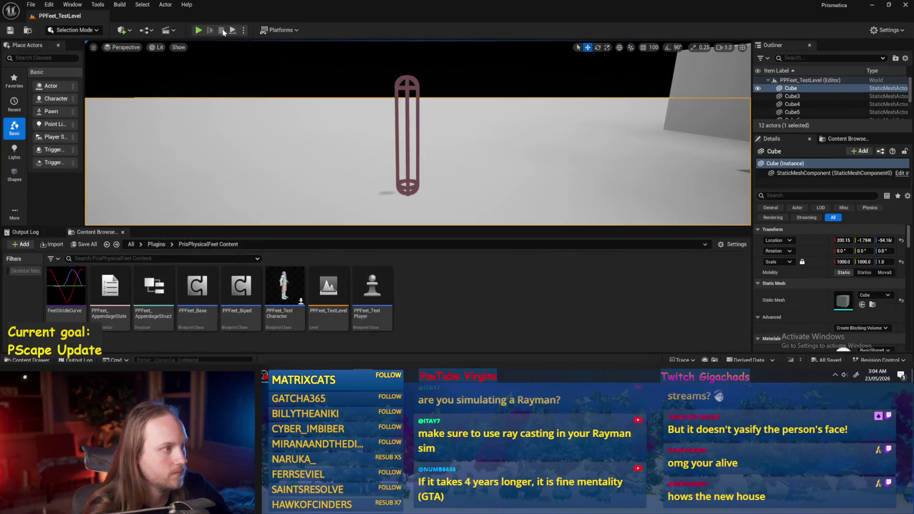
key(alt+p)
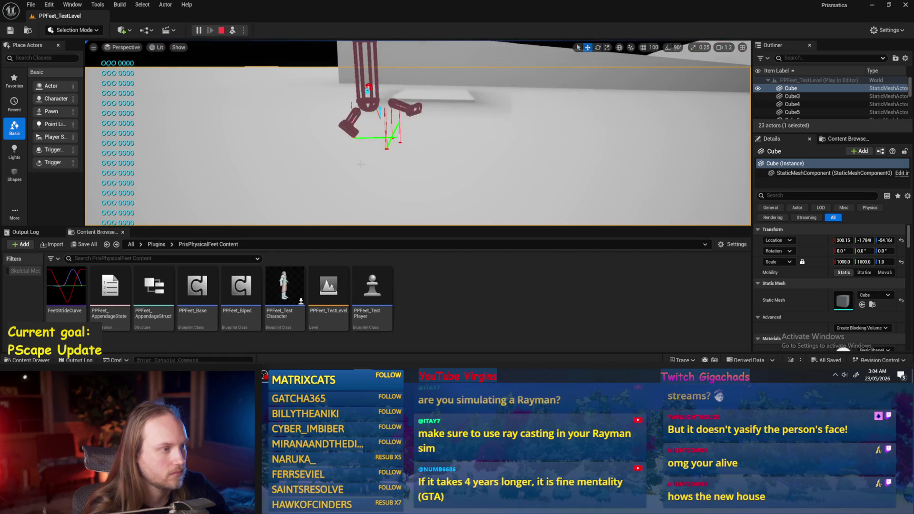
key(Escape)
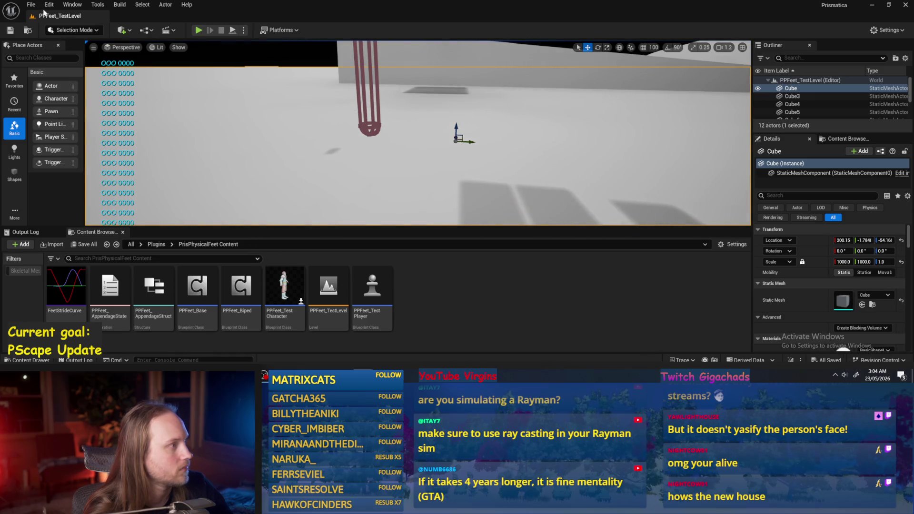
click(31, 4)
click(28, 118)
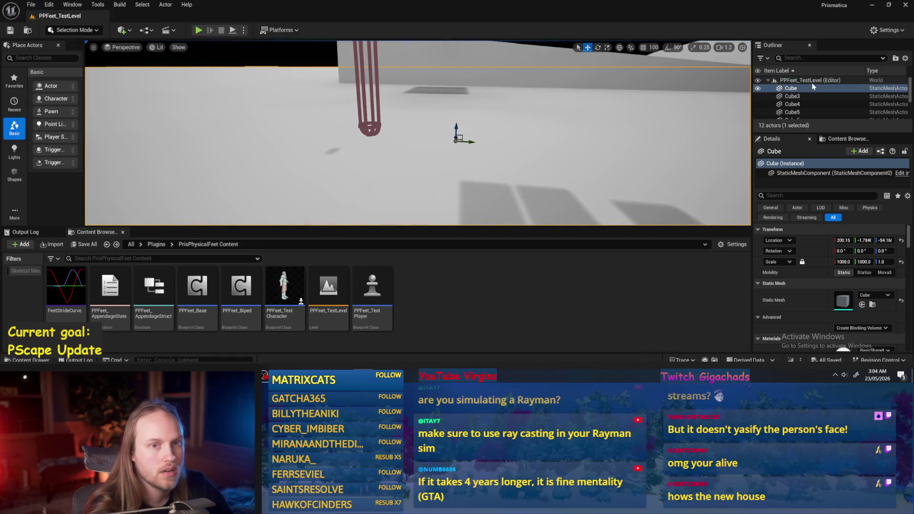